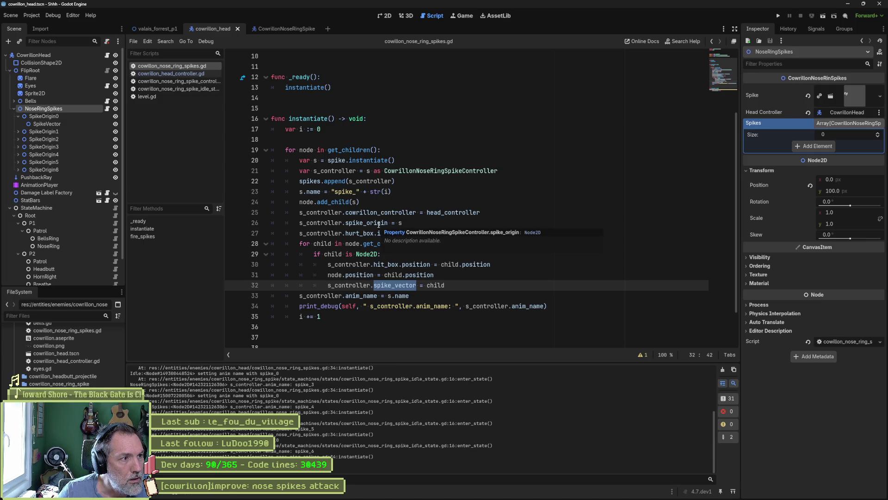
# Inspect the SpikeOrigin0 node and review the child loop's get_children() and spike_vector code.
pyautogui.click(68, 116)
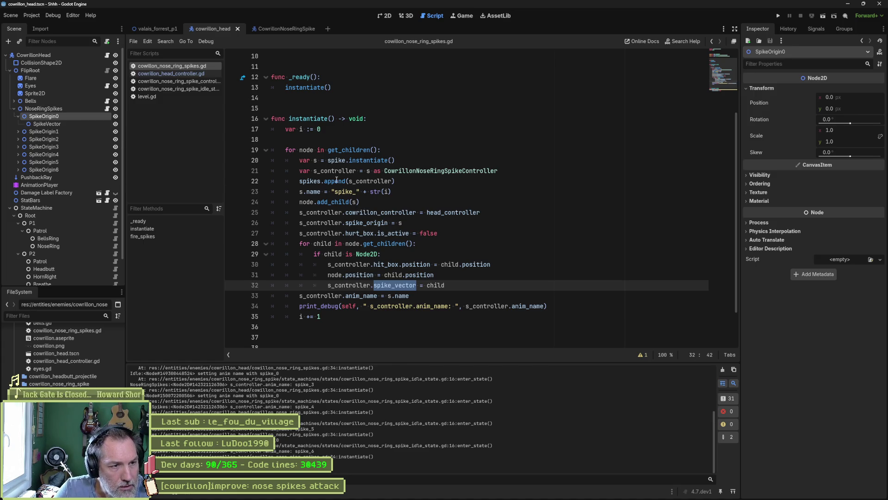
pyautogui.click(323, 243)
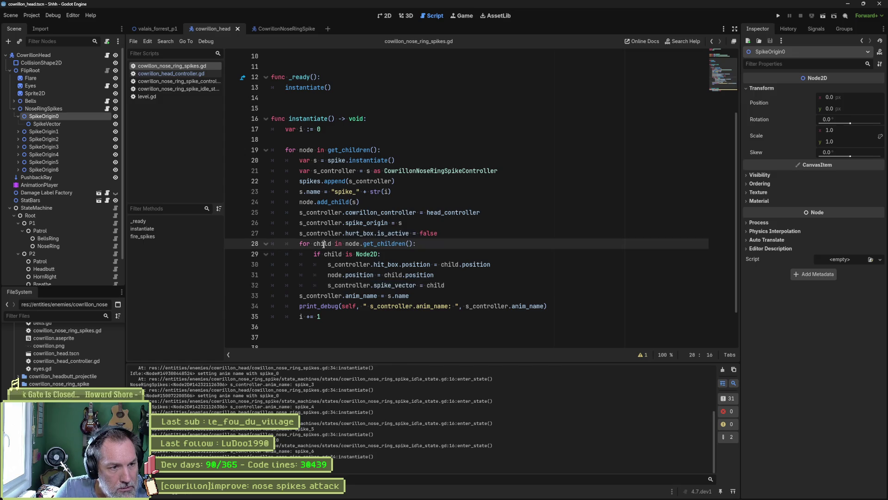
pyautogui.moveTo(345, 243); pyautogui.dragTo(413, 244)
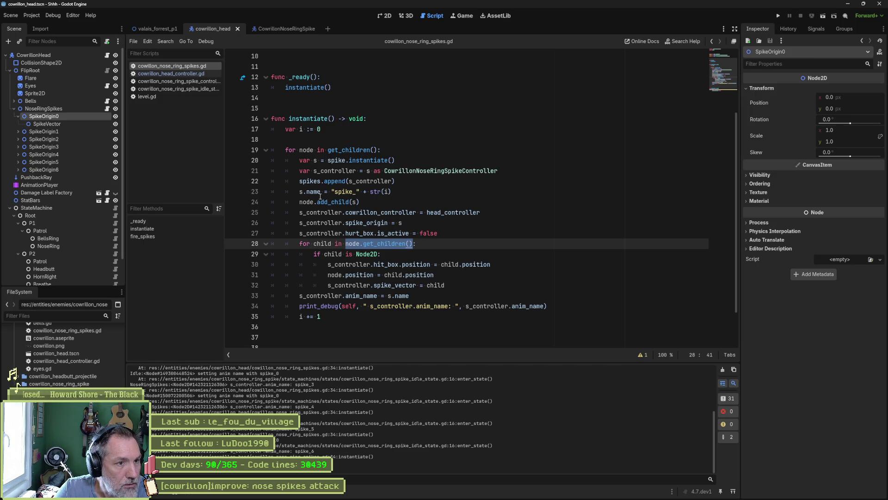
pyautogui.moveTo(323, 202)
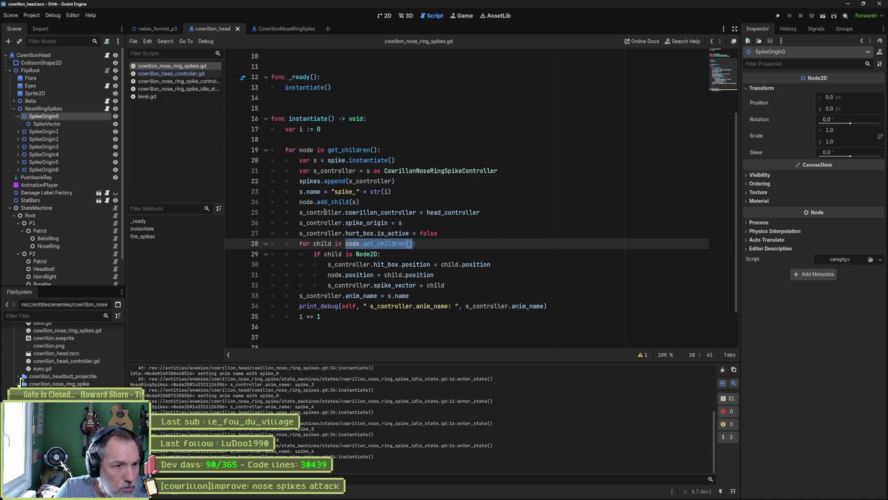
pyautogui.doubleClick(375, 286)
pyautogui.doubleClick(436, 285)
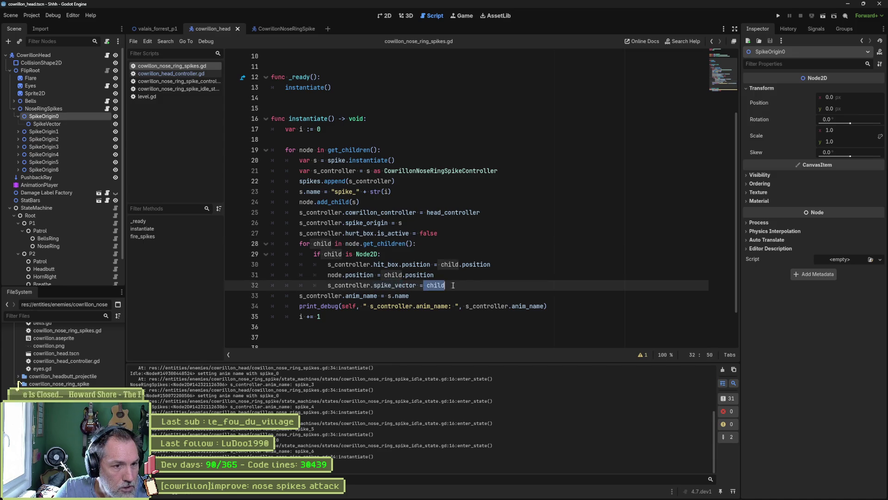
# Add print_debug(self, " child: ", child.name) inside the Node2D check.
pyautogui.press('Up')
pyautogui.press('Up')
pyautogui.press('Up')
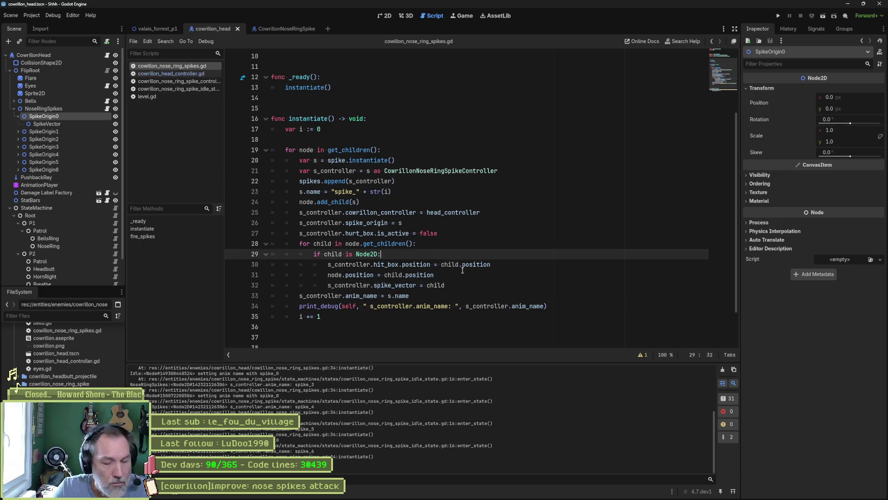
pyautogui.press('Return')
pyautogui.write('print_d')
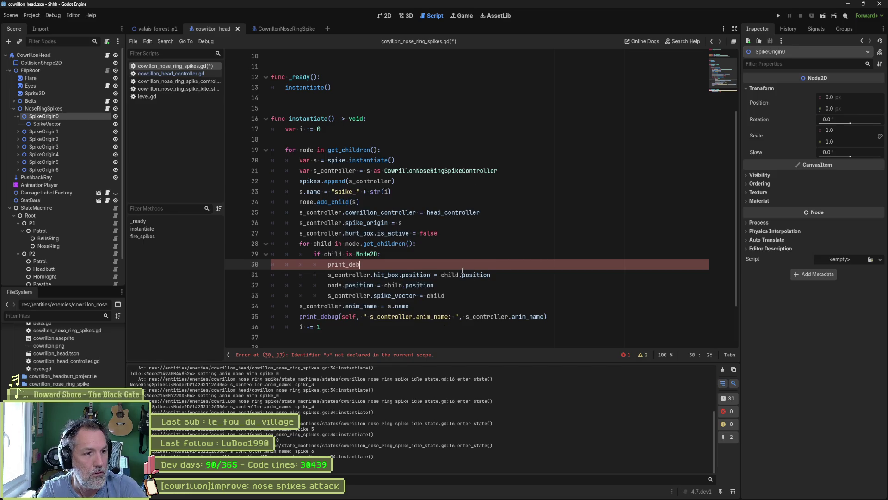
pyautogui.write('e')
pyautogui.press('Return')
pyautogui.write('se')
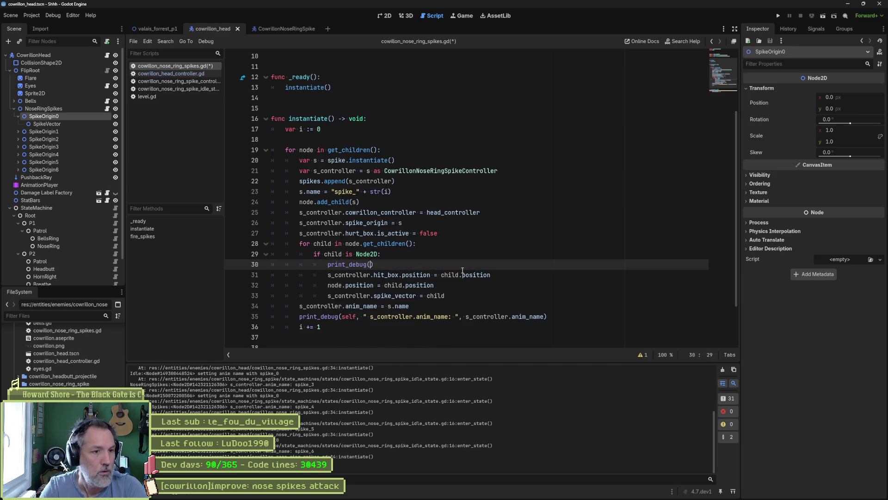
pyautogui.write('lf, " child')
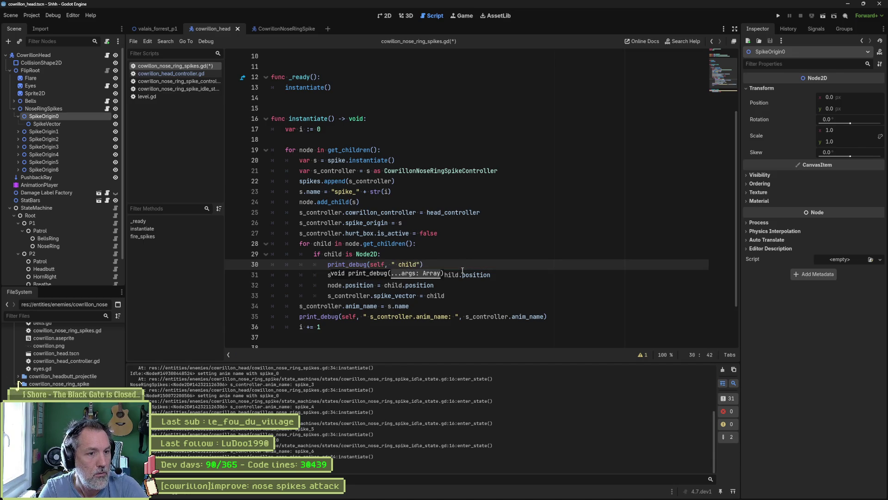
pyautogui.write(': ", child.nam')
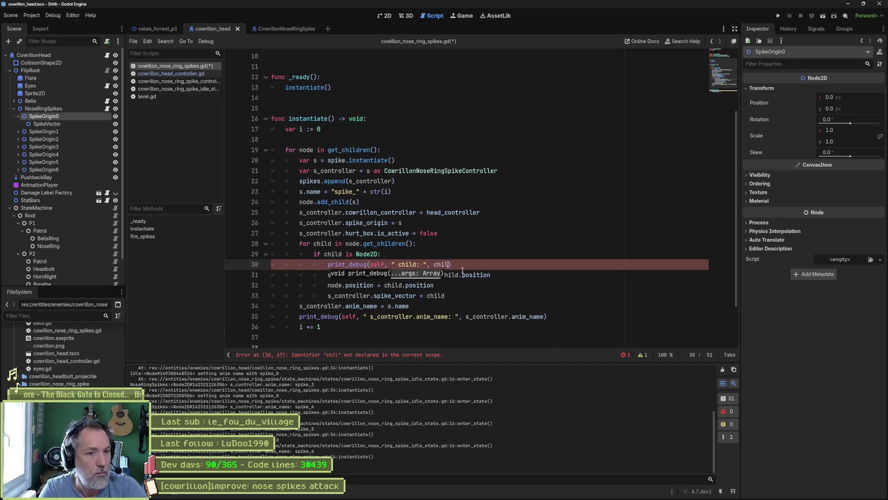
pyautogui.write('e')
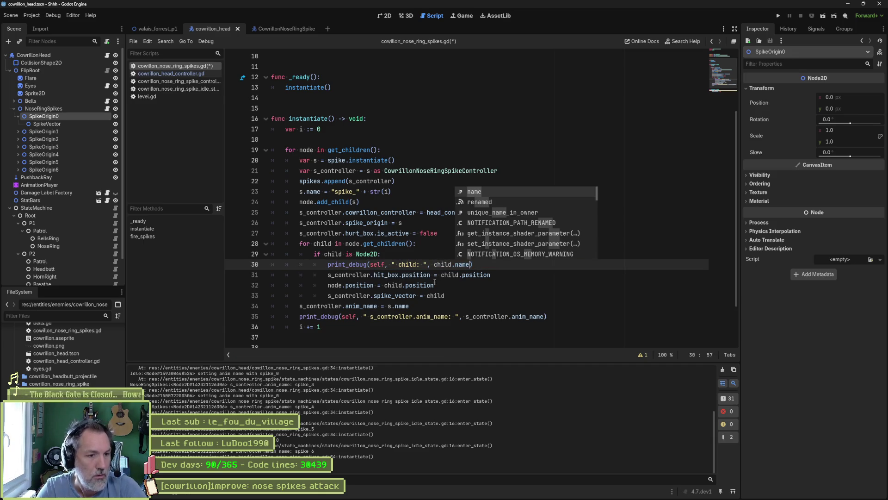
# Comment out the anim_name debug print on line 35, save the script, and run the scene.
pyautogui.click(301, 316)
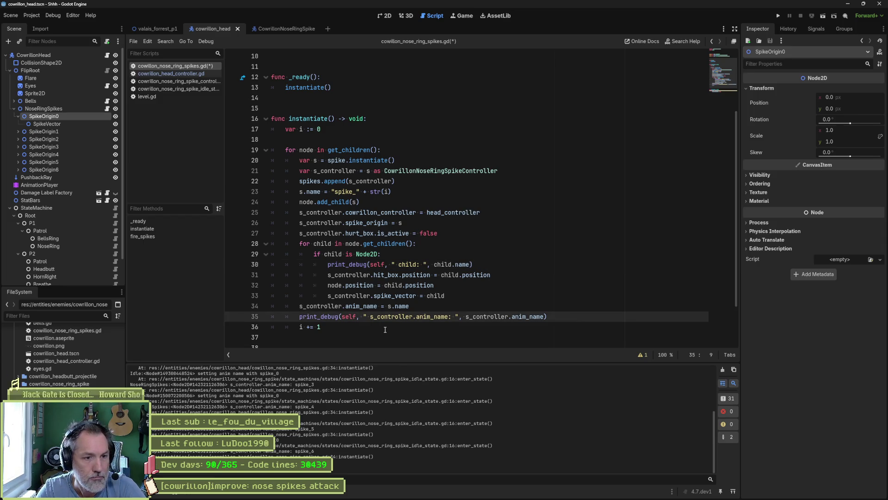
pyautogui.write('#')
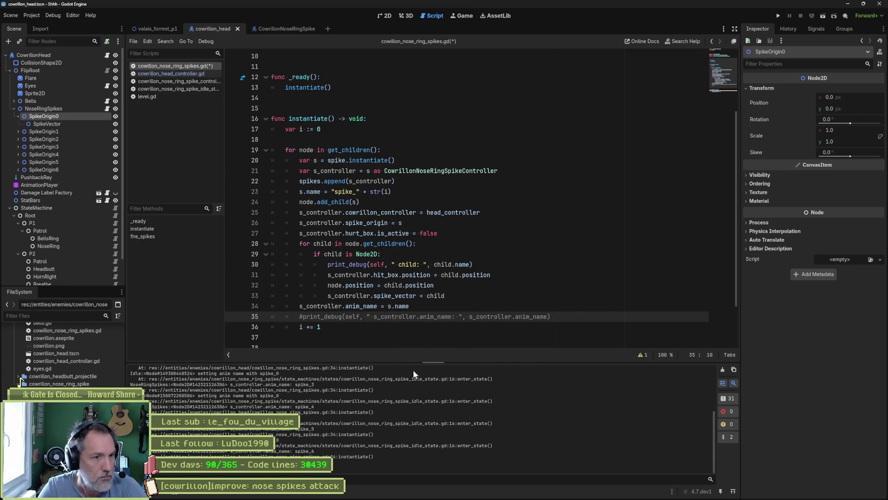
pyautogui.hotkey('ctrl', 's')
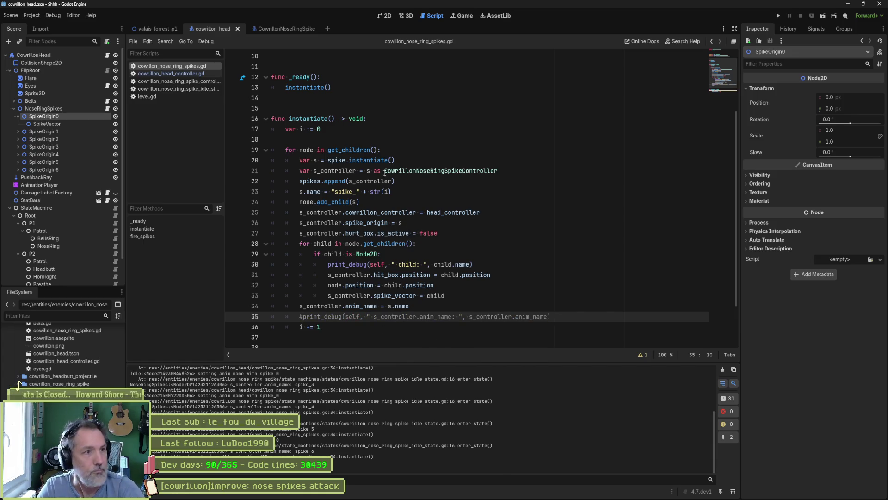
pyautogui.press('F6')
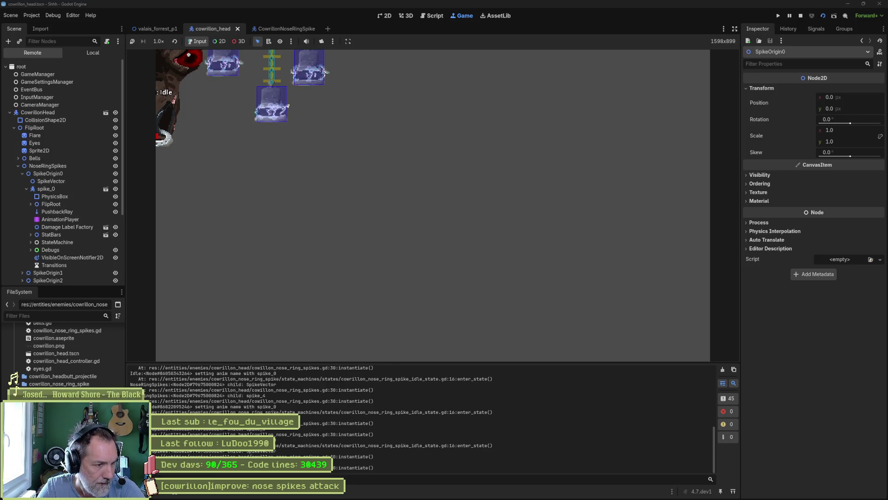
pyautogui.scroll(10, 236, 400)
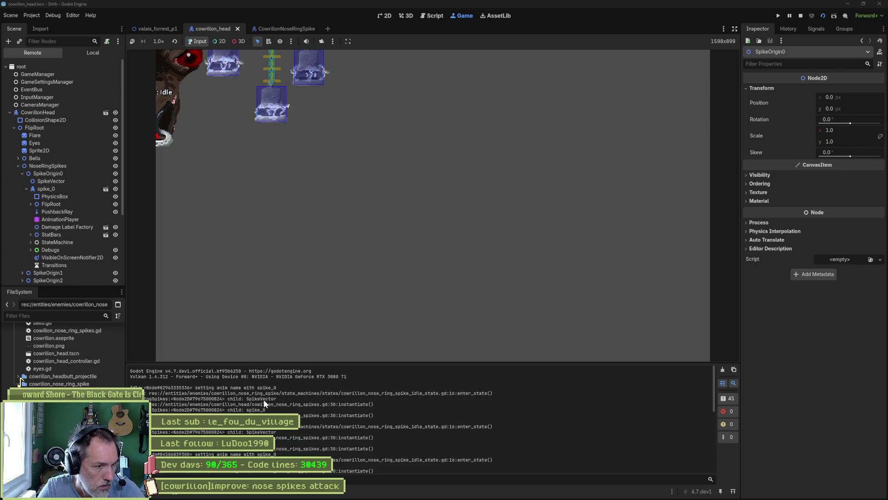
pyautogui.press('F8')
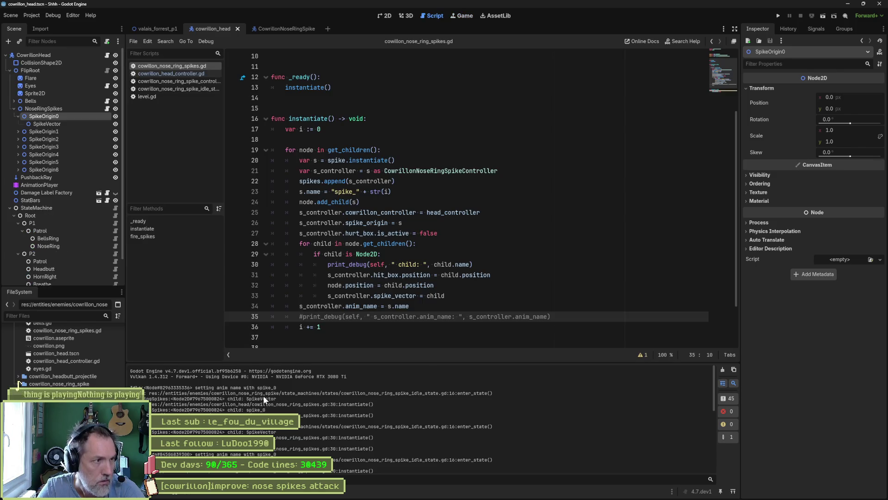
pyautogui.click(18, 132)
pyautogui.click(18, 132)
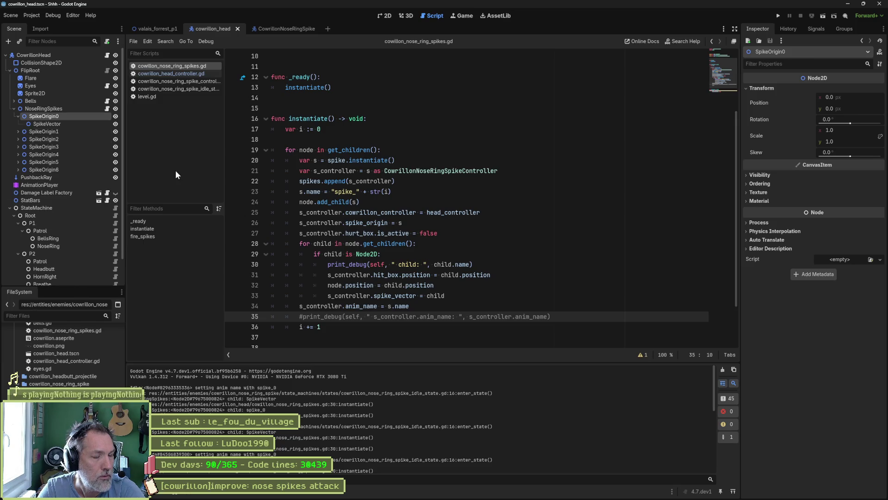
pyautogui.doubleClick(418, 295)
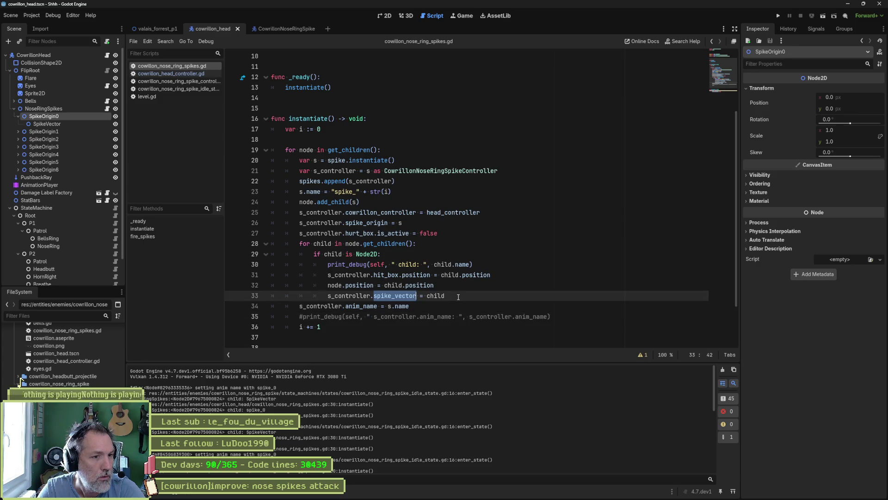
pyautogui.doubleClick(447, 172)
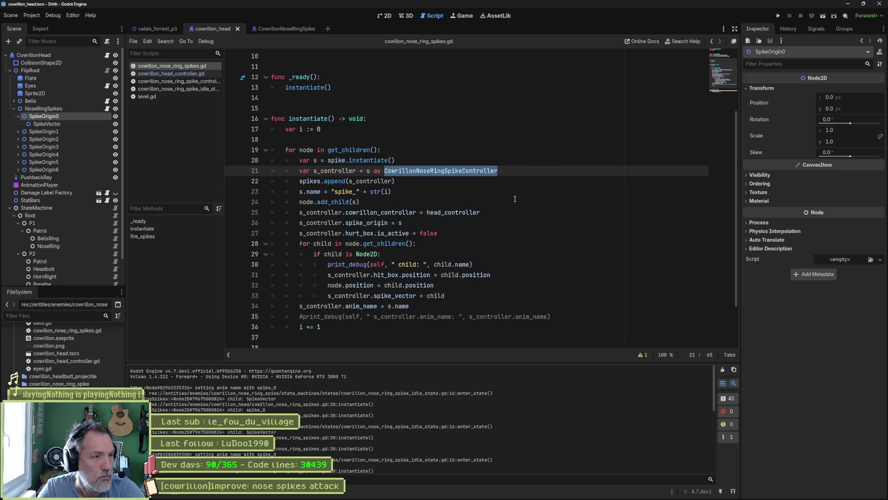
pyautogui.press('F6')
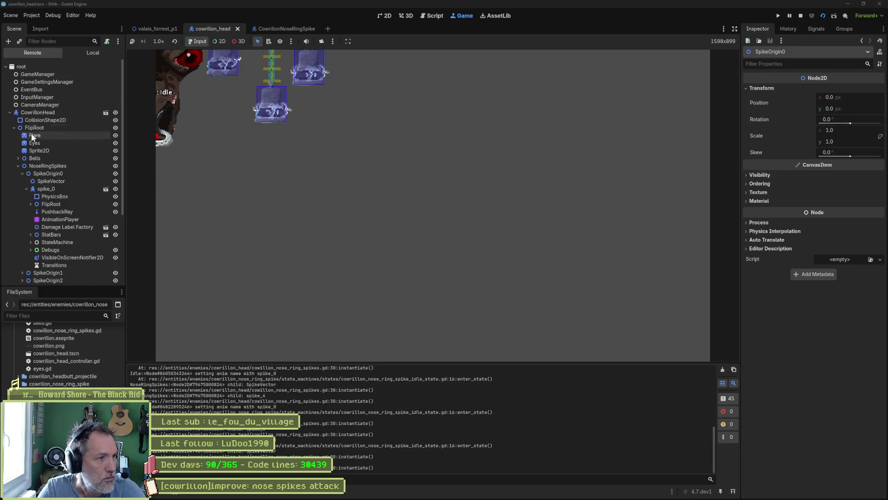
# Check the running spike_0's Anim Name in the Inspector, then stop the scene.
pyautogui.click(51, 188)
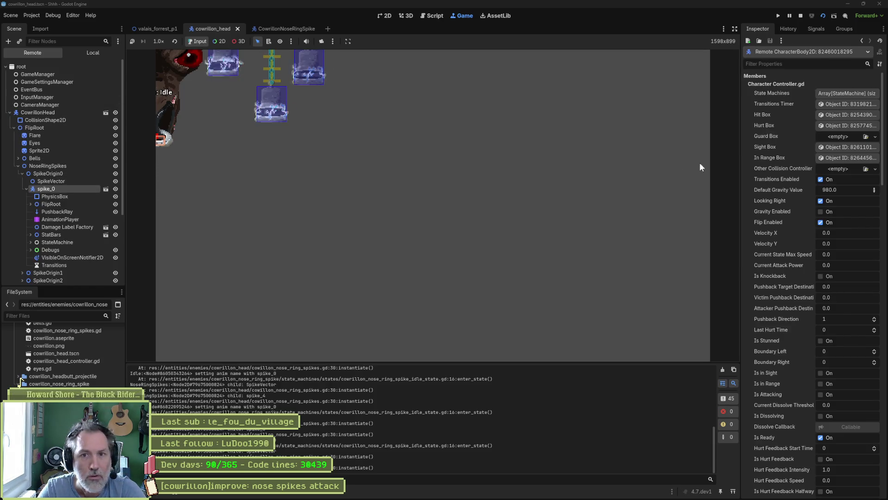
pyautogui.scroll(-5, 786, 199)
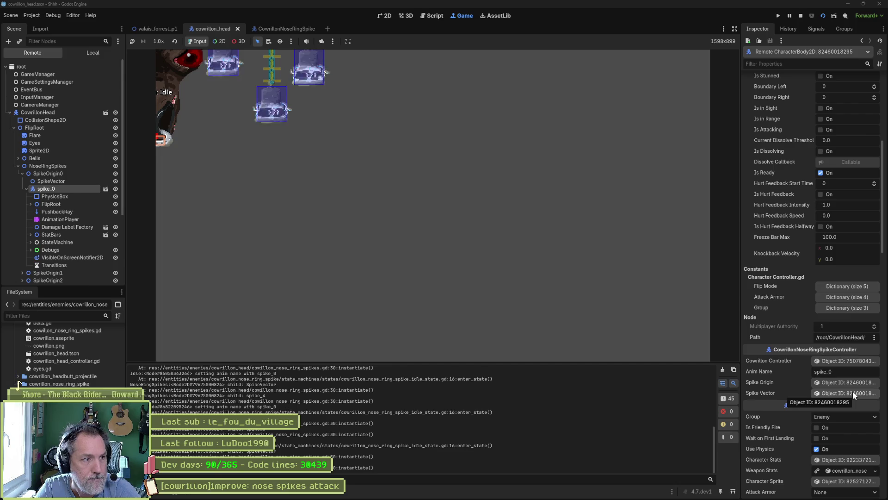
pyautogui.press('F8')
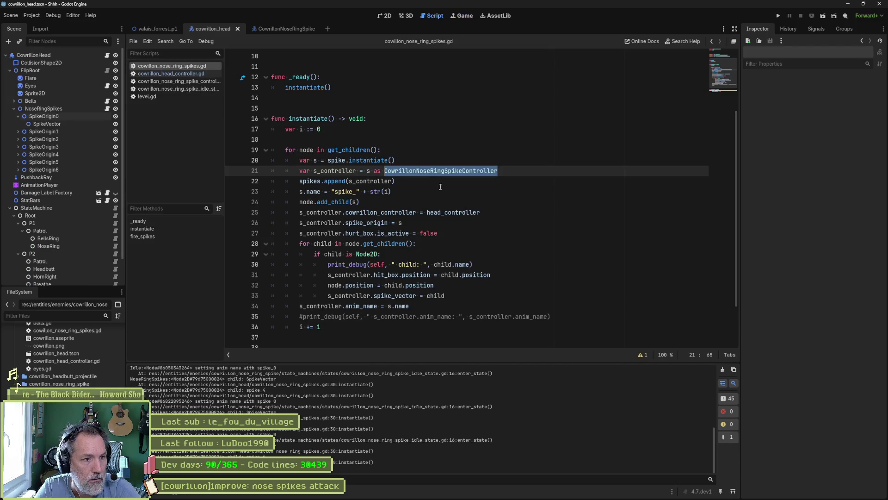
# Move node.add_child(s) below the anim_name assignment and rerun the scene.
pyautogui.press('Down')
pyautogui.press('Down')
pyautogui.press('Down')
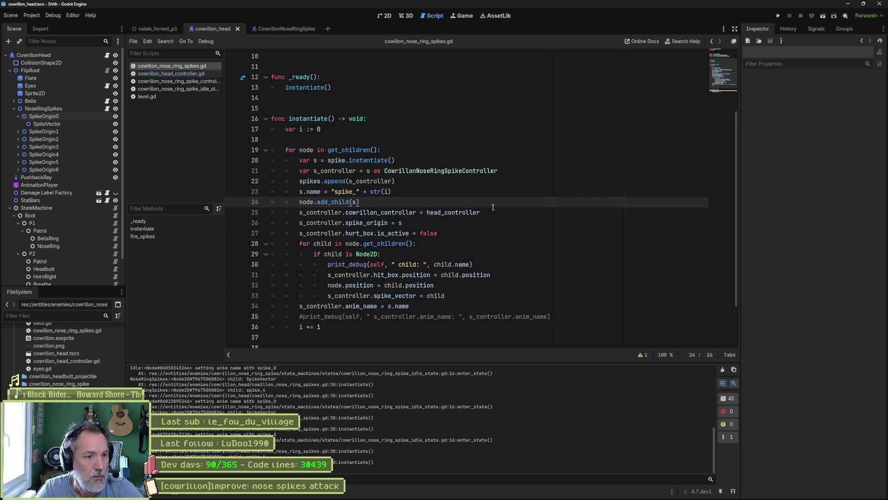
pyautogui.hotkey('alt', 'Down')
pyautogui.hotkey('alt', 'Down')
pyautogui.hotkey('alt', 'Down')
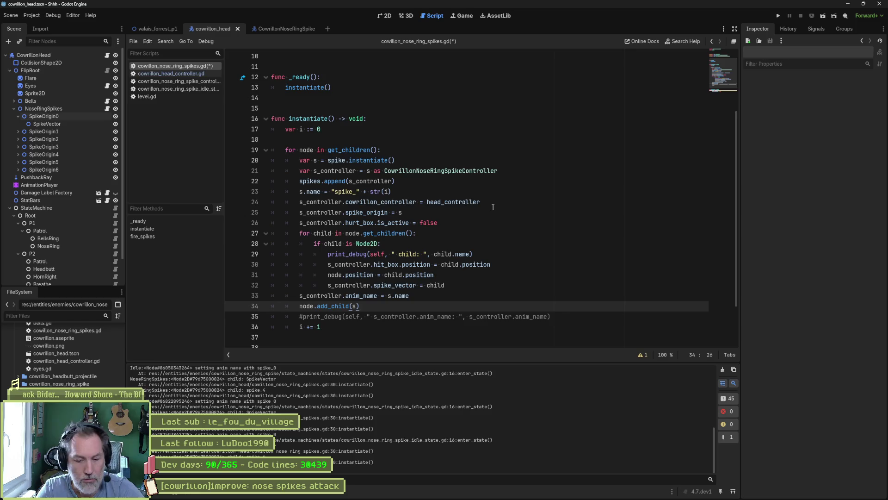
pyautogui.press('F6')
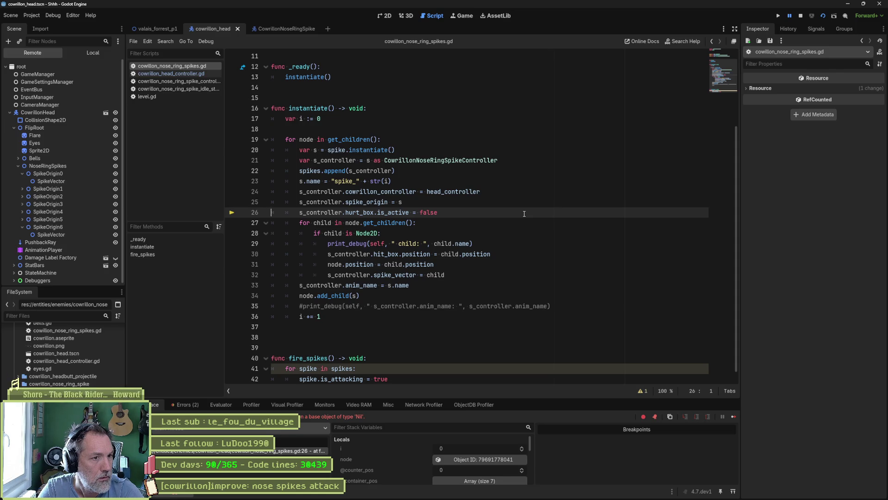
# Resume past the line 26 error, move add_child back up to line 24, and save.
pyautogui.press('F12')
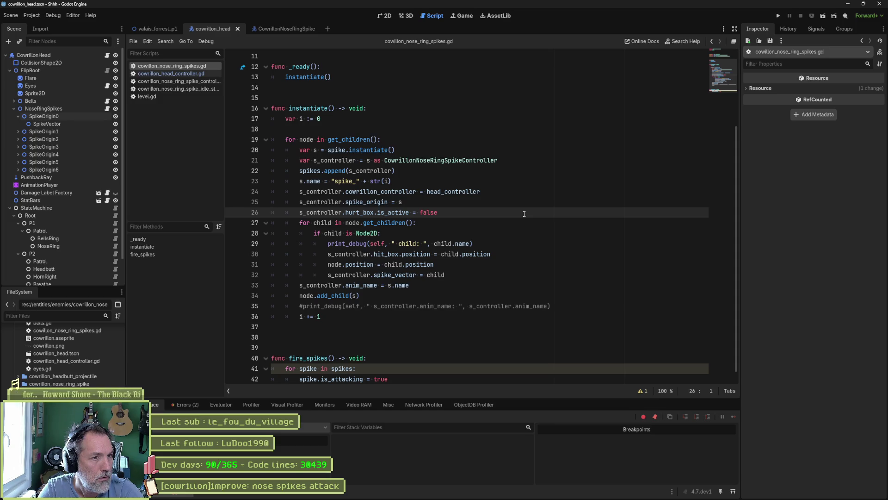
pyautogui.click(457, 296)
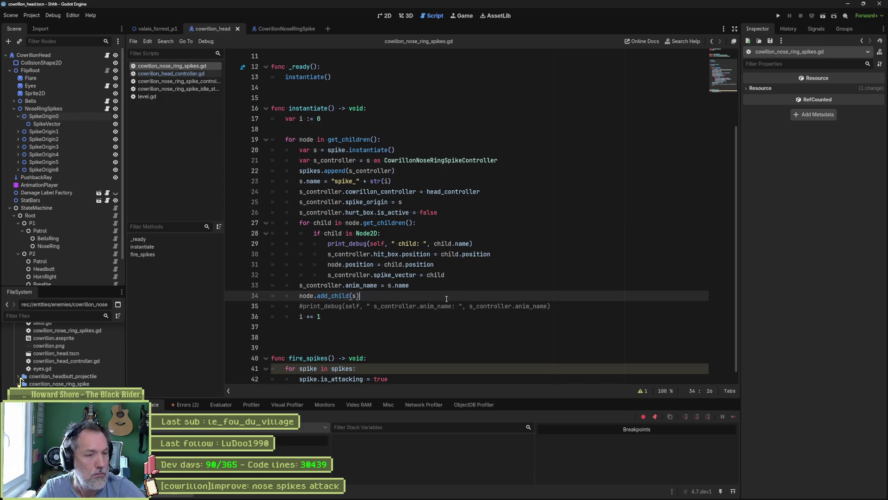
pyautogui.hotkey('alt', 'Up')
pyautogui.hotkey('alt', 'Up')
pyautogui.hotkey('alt', 'Up')
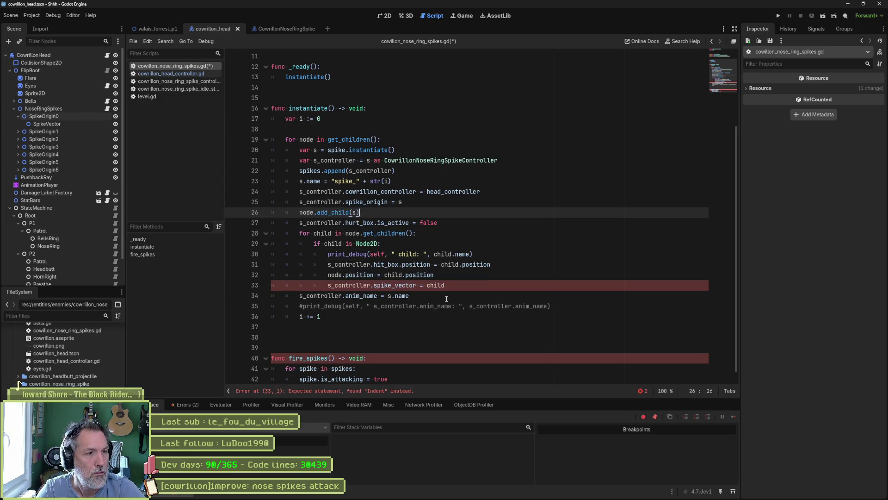
pyautogui.hotkey('alt', 'Up')
pyautogui.hotkey('alt', 'Up')
pyautogui.click(446, 300)
pyautogui.press('Home')
pyautogui.hotkey('ctrl', 'k')
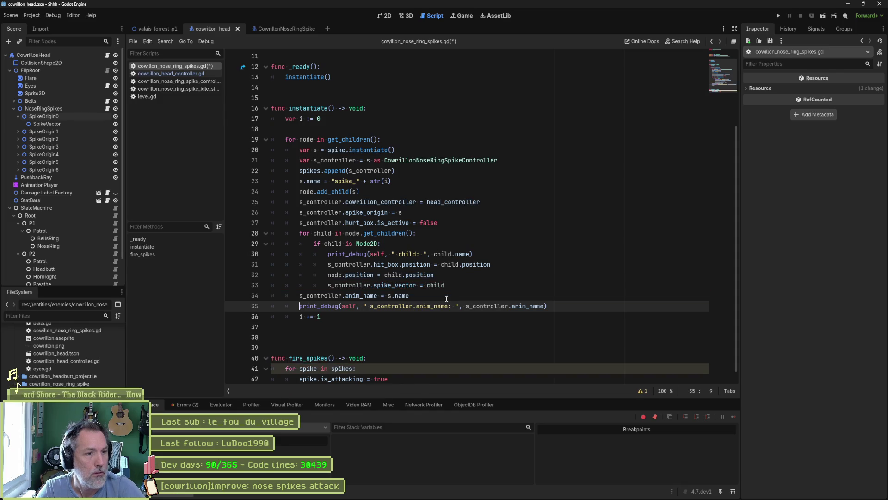
pyautogui.hotkey('ctrl', 'k')
pyautogui.hotkey('ctrl', 's')
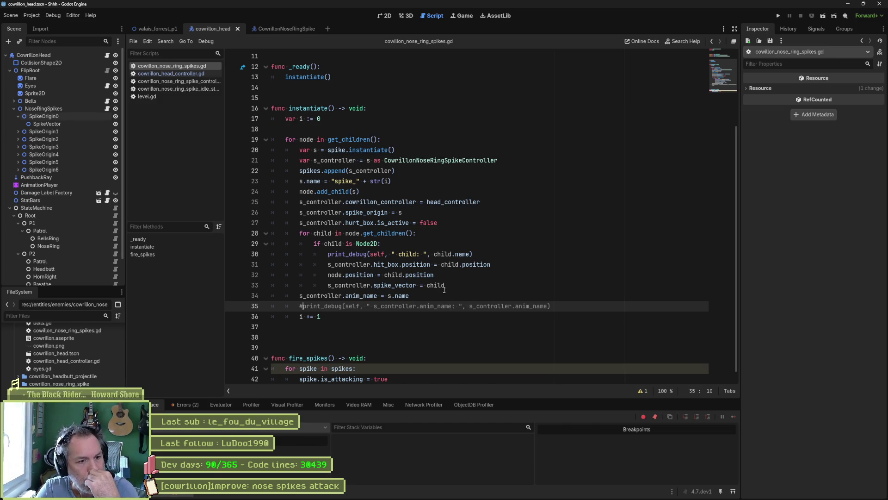
# Delete the child-name print_debug line from the Node2D branch.
pyautogui.doubleClick(395, 285)
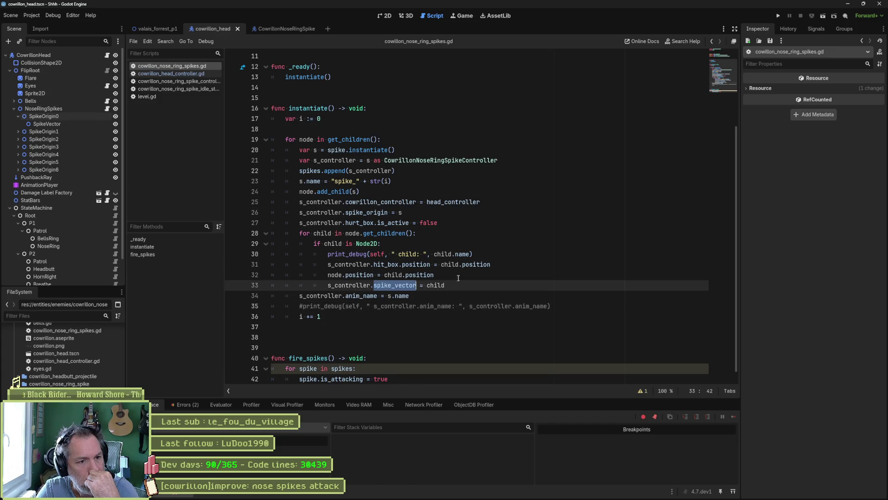
pyautogui.click(490, 254)
pyautogui.click(454, 281)
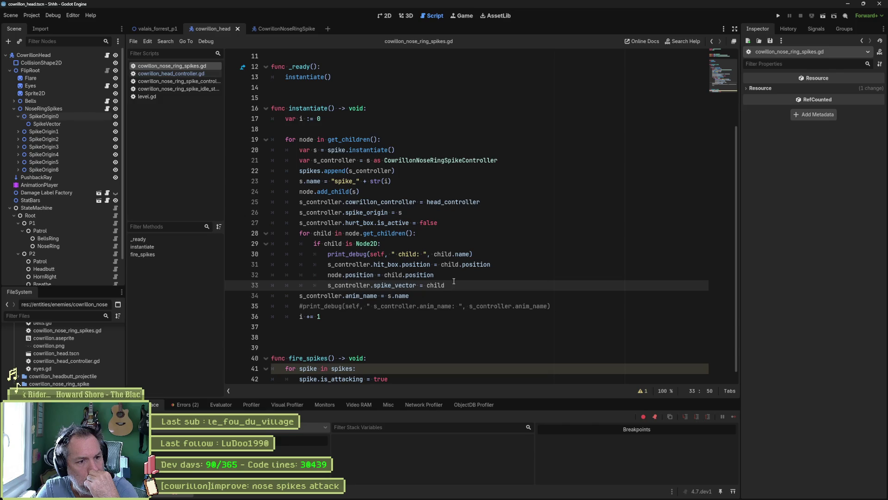
pyautogui.click(492, 252)
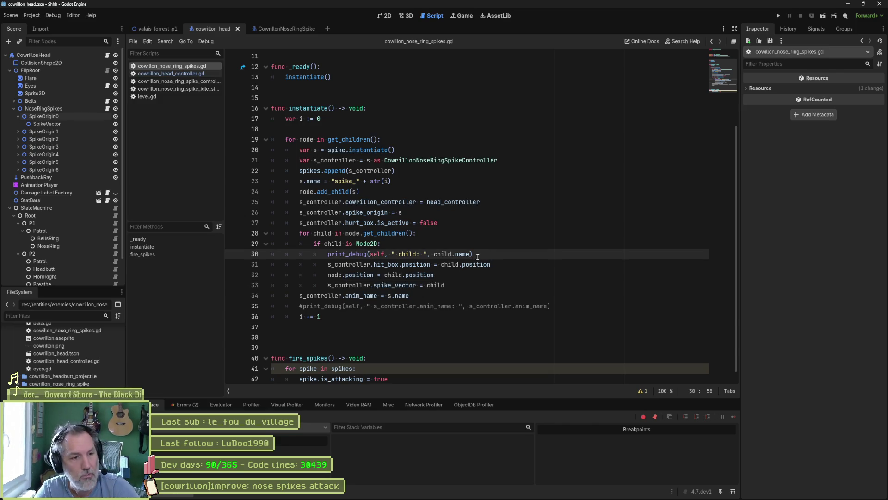
pyautogui.hotkey('ctrl', 'shift', 'k')
# Set a breakpoint on line 32 and run the scene until it pauses there.
pyautogui.click(452, 274)
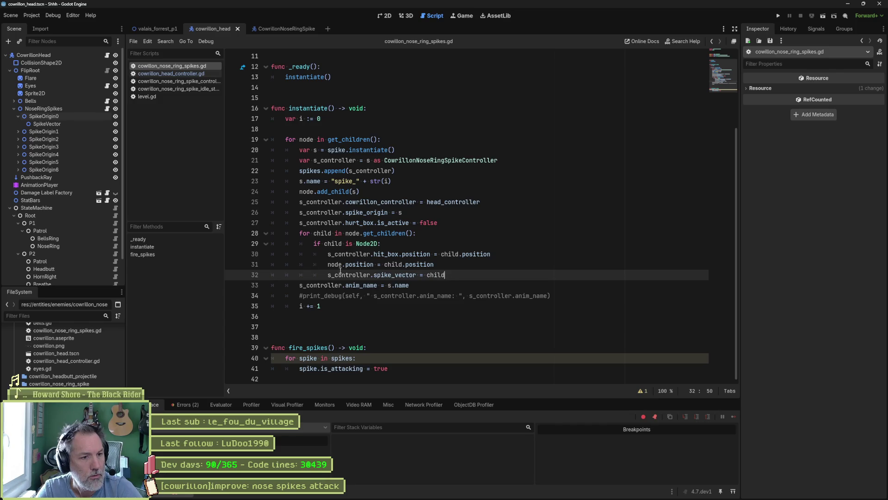
pyautogui.click(232, 275)
pyautogui.press('F6')
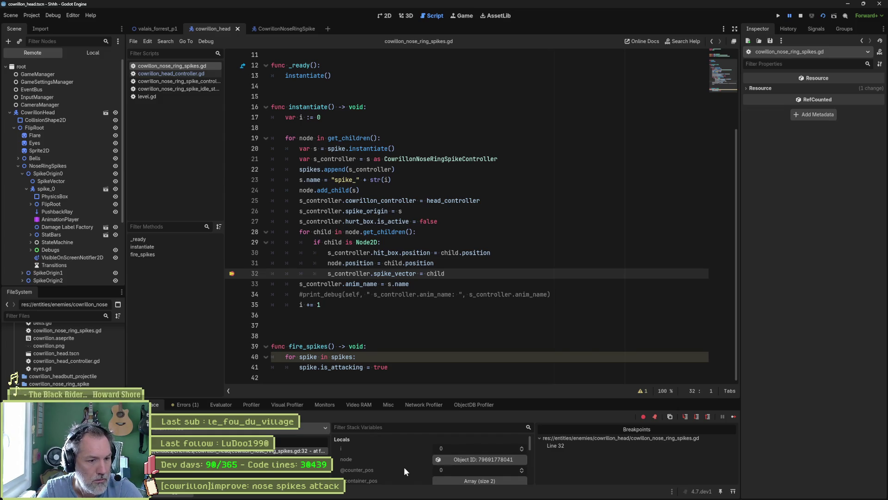
pyautogui.scroll(-2, 419, 468)
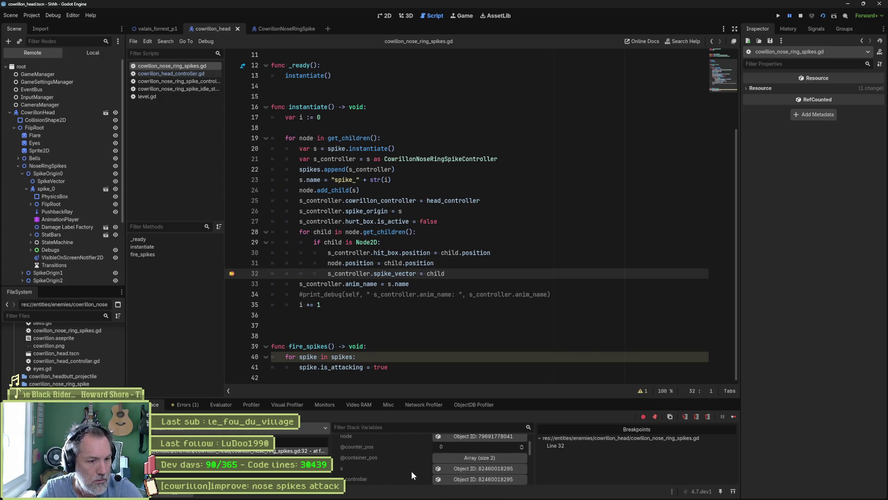
pyautogui.scroll(-2, 412, 471)
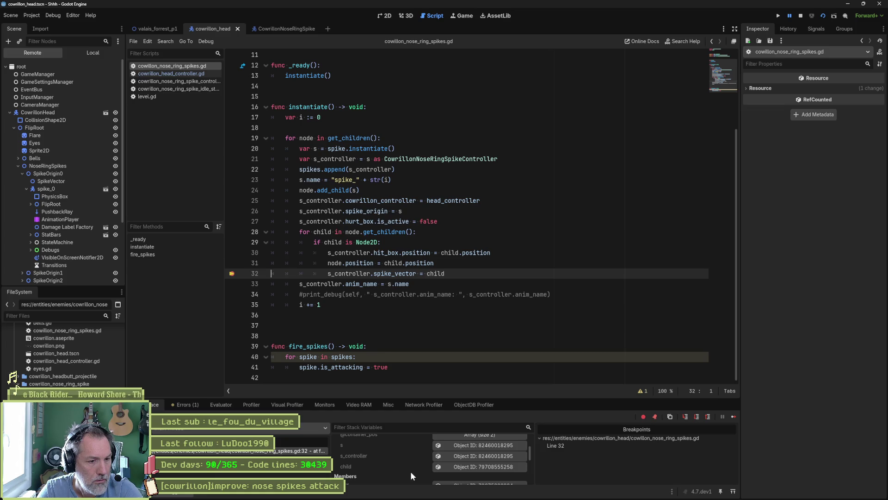
# Inspect the child and s_controller objects from Stack Variables, then resume execution.
pyautogui.click(473, 467)
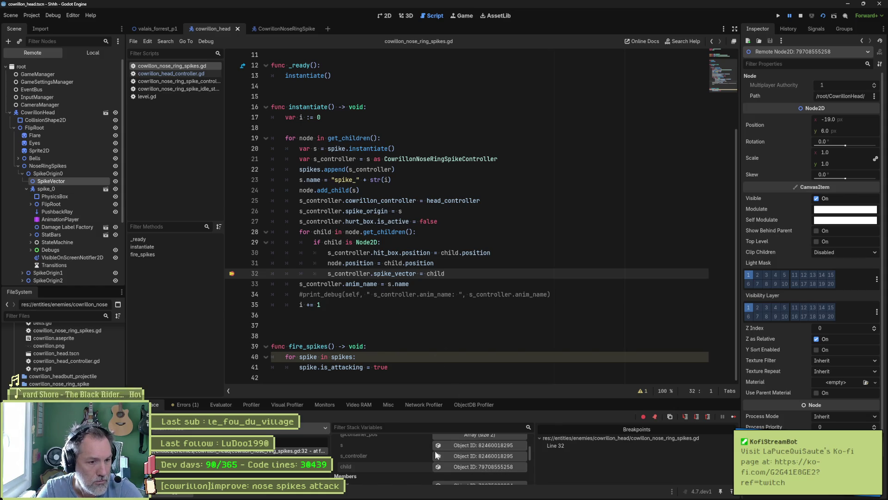
pyautogui.scroll(1, 428, 465)
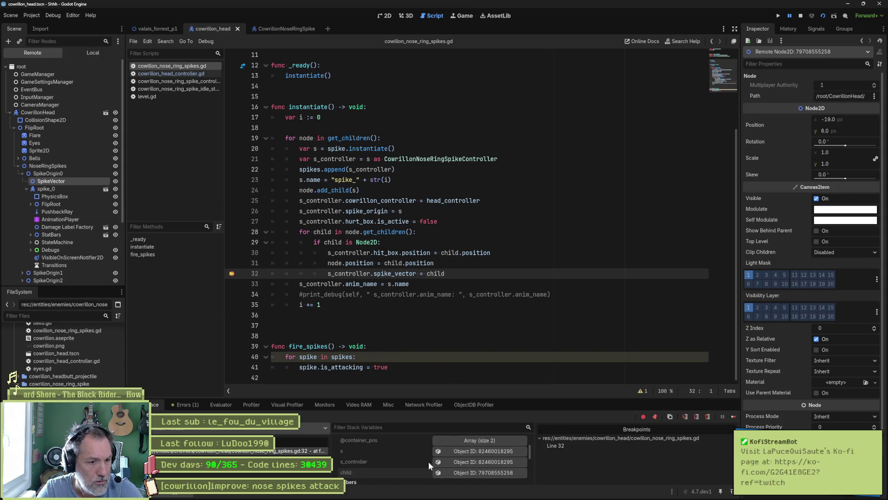
pyautogui.click(481, 463)
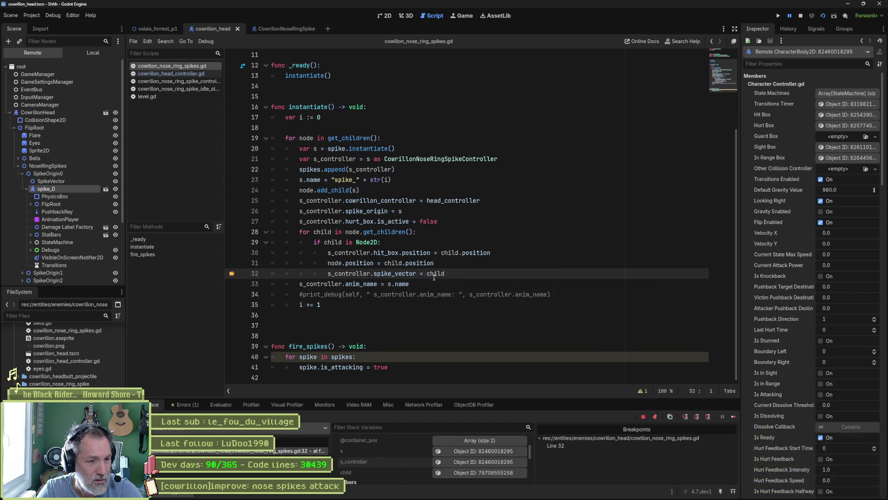
pyautogui.moveTo(434, 276)
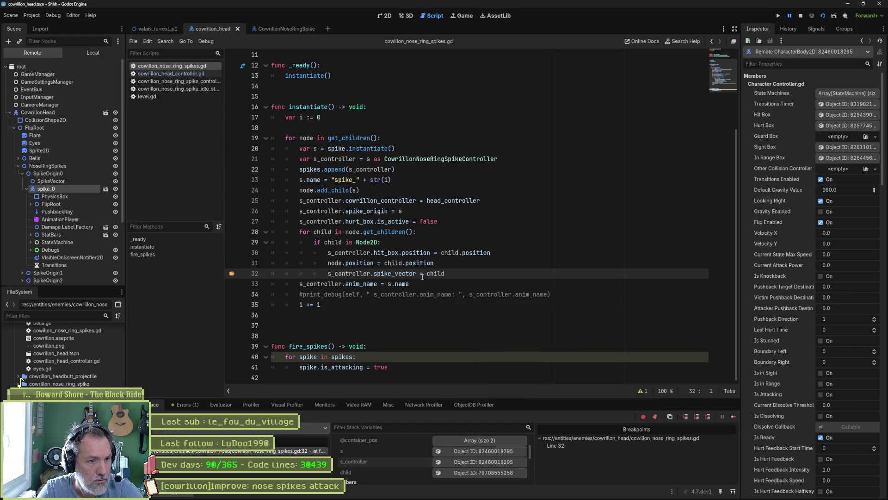
pyautogui.moveTo(353, 272)
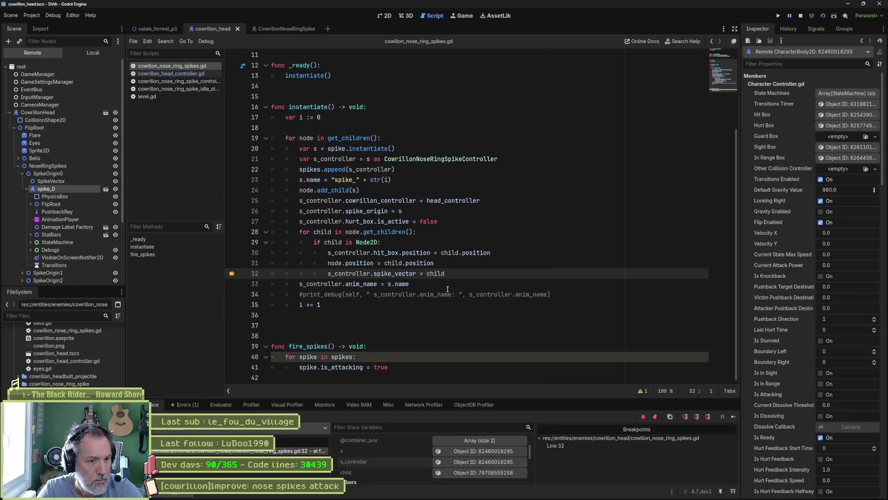
pyautogui.click(732, 418)
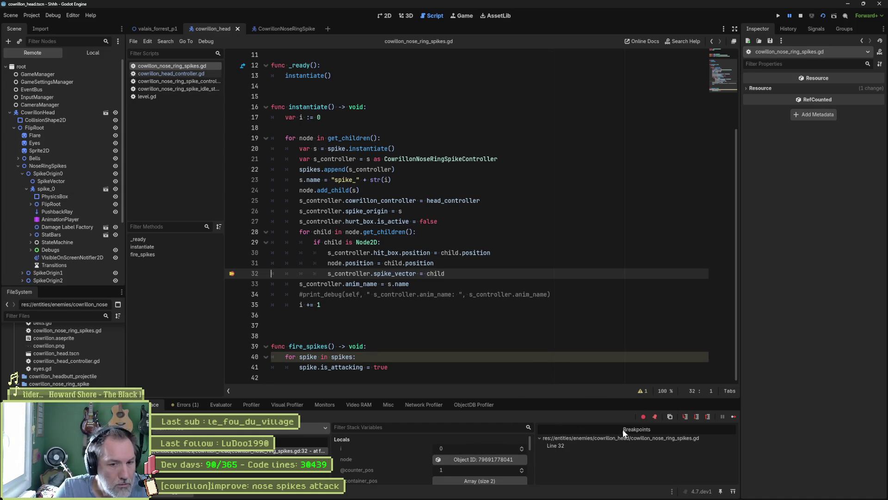
# Continue through repeated breakpoint hits until i is 3, then make the debugger panel taller.
pyautogui.click(729, 418)
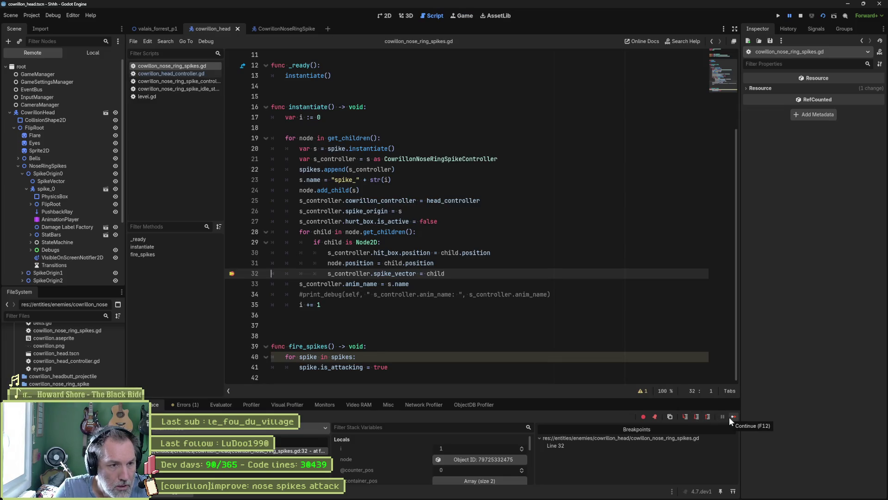
pyautogui.click(729, 418)
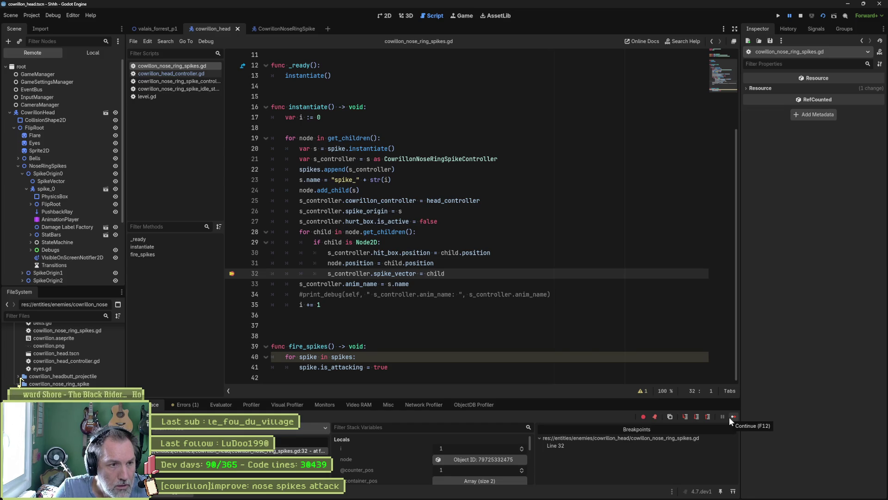
pyautogui.click(729, 417)
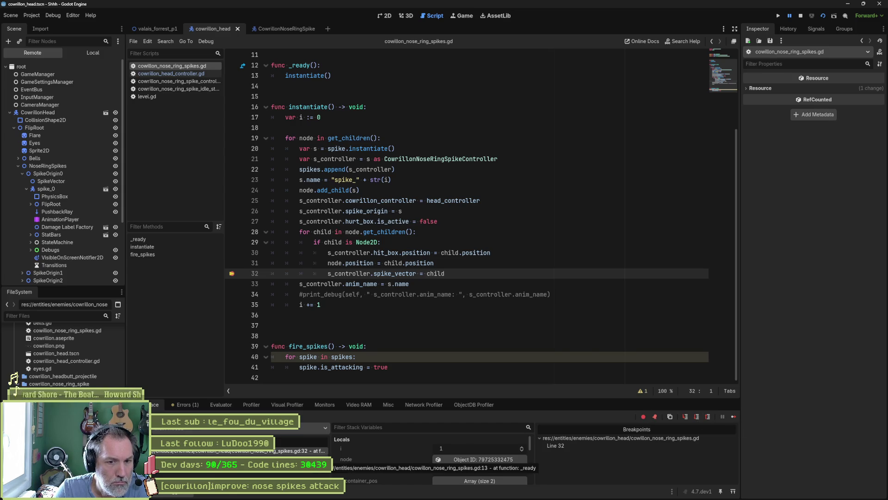
pyautogui.click(732, 417)
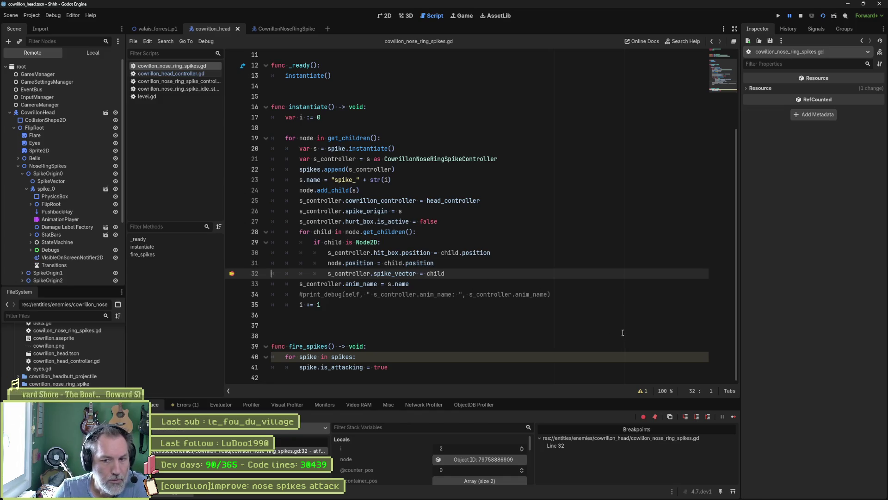
pyautogui.click(733, 417)
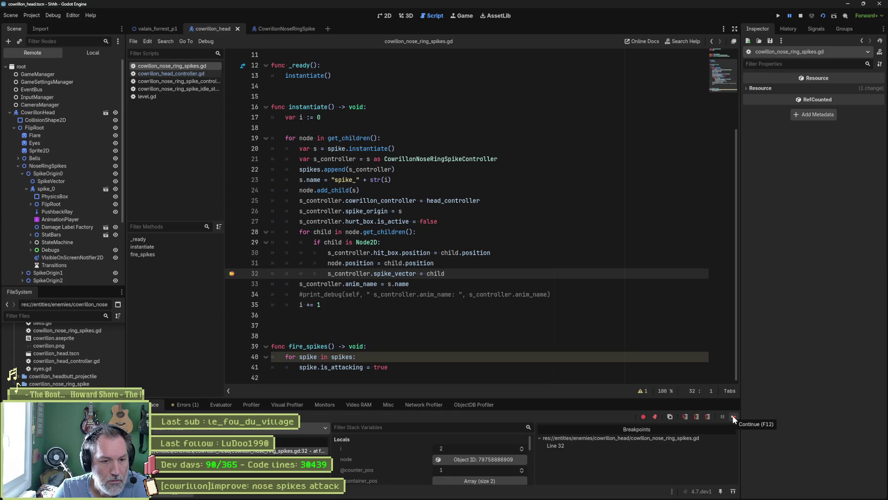
pyautogui.click(733, 417)
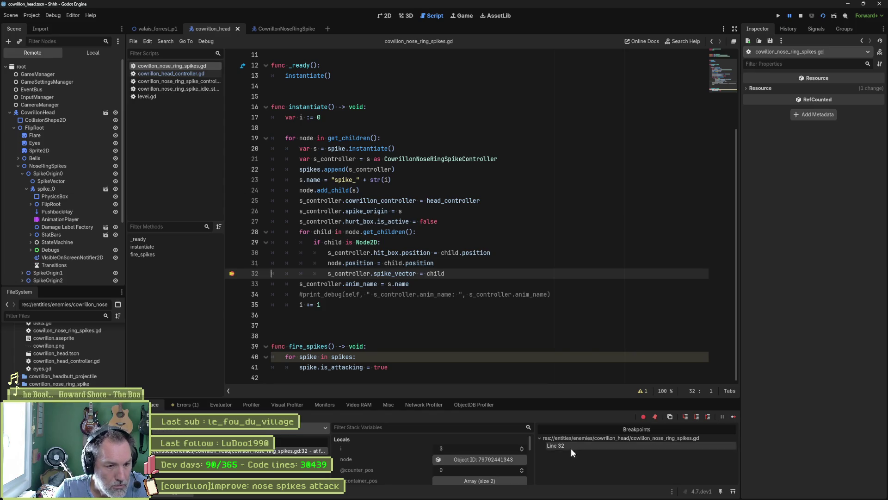
pyautogui.scroll(-1, 433, 463)
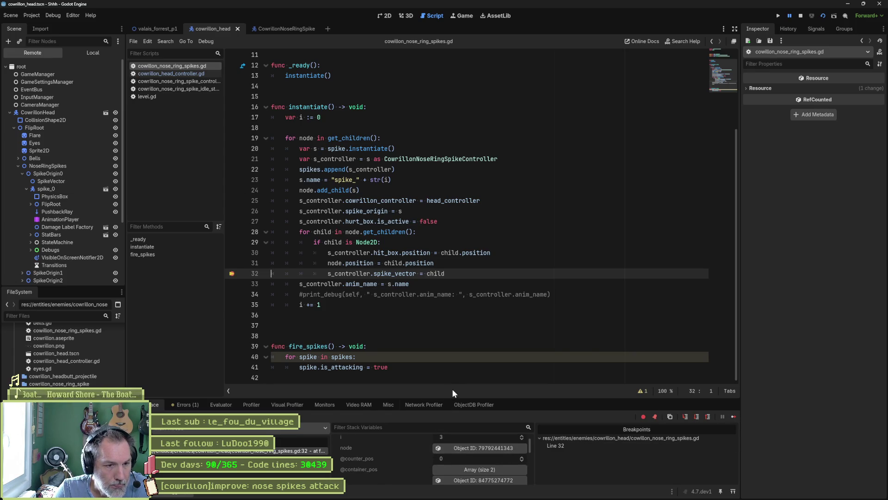
pyautogui.moveTo(460, 398); pyautogui.dragTo(472, 330)
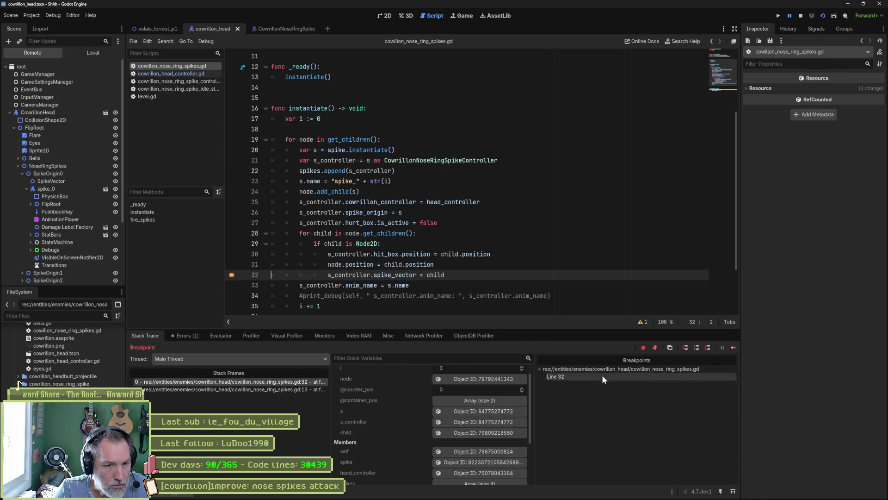
# Alternate continuing and inspecting each child's controller object until i reaches 4.
pyautogui.click(734, 347)
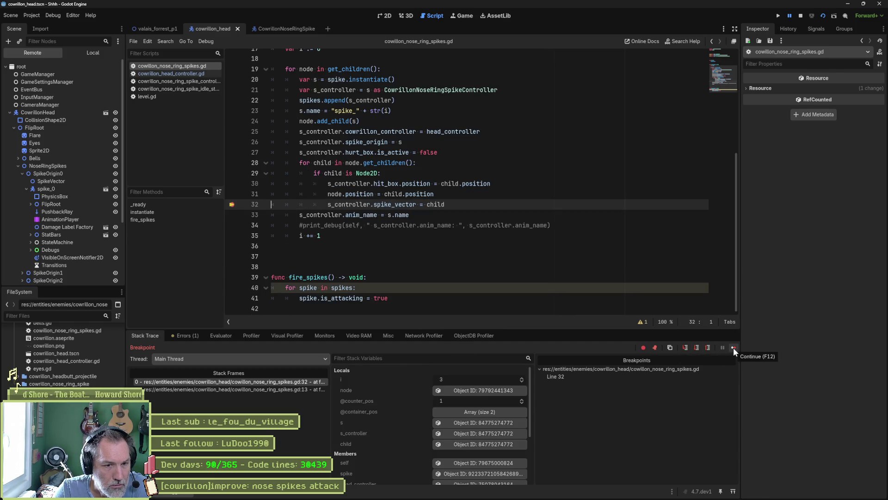
pyautogui.click(511, 446)
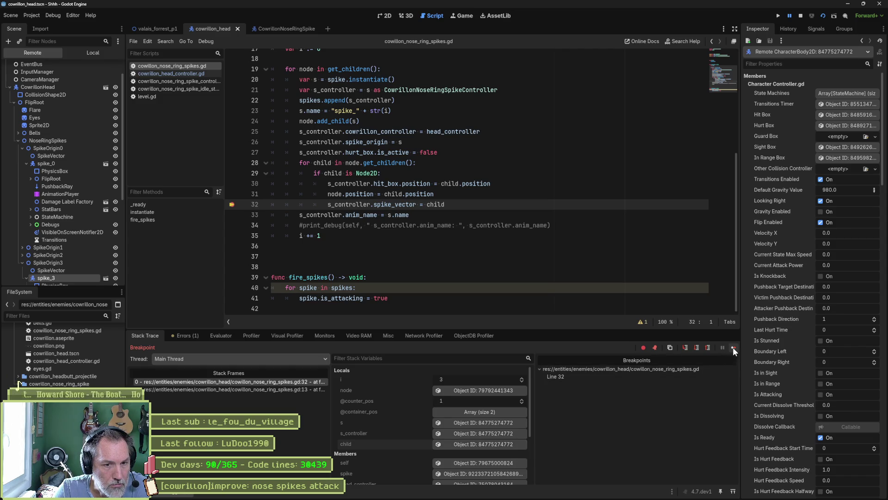
pyautogui.click(734, 347)
pyautogui.click(499, 443)
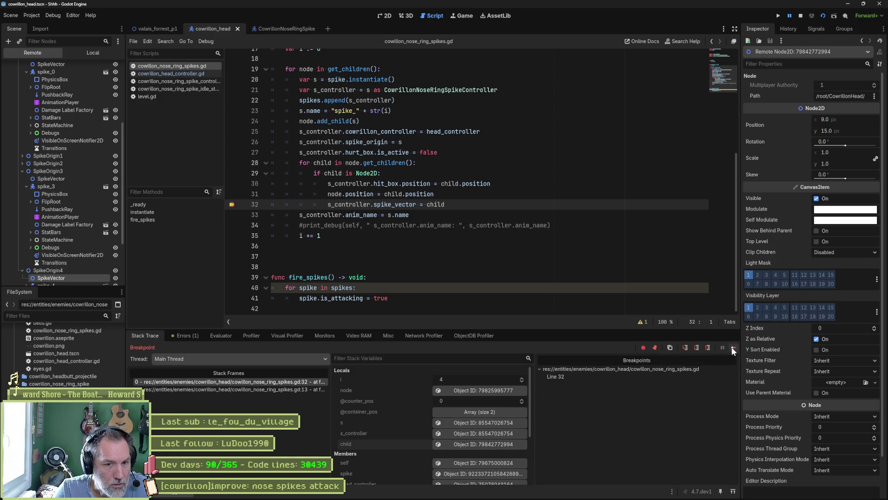
pyautogui.click(732, 347)
pyautogui.click(497, 443)
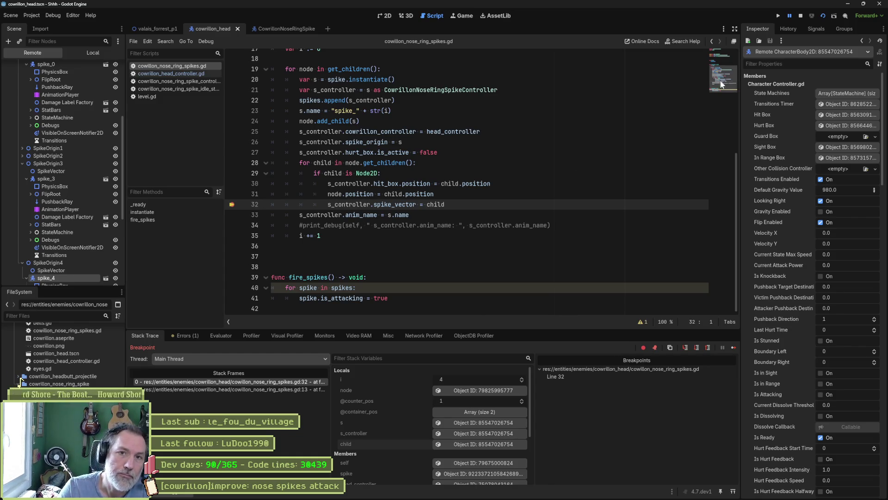
# Stop the debug session and remove the line 32 breakpoint.
pyautogui.click(800, 19)
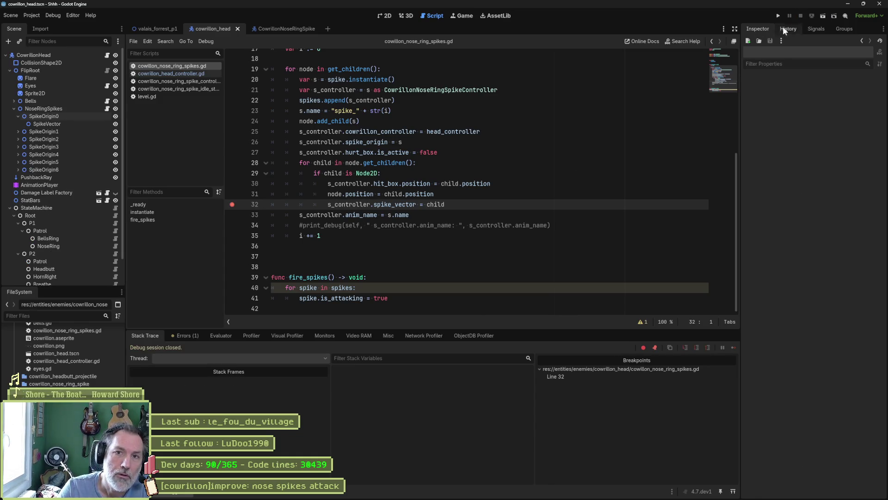
pyautogui.doubleClick(371, 174)
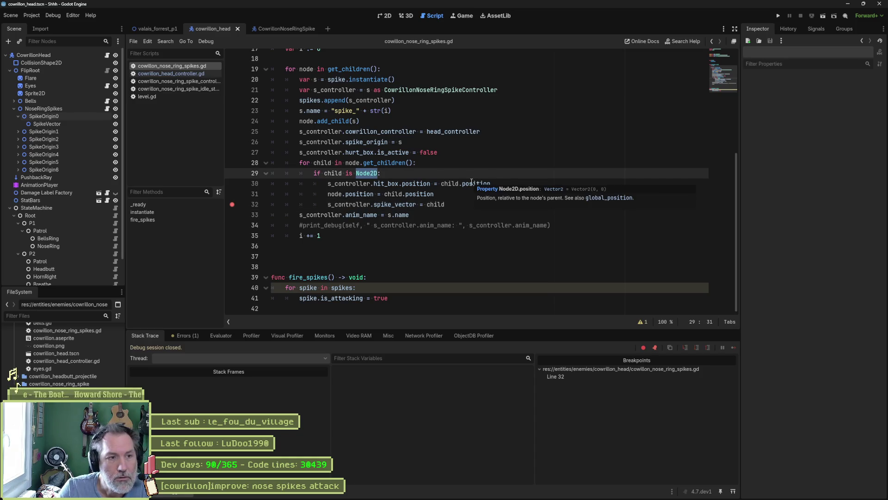
pyautogui.click(235, 205)
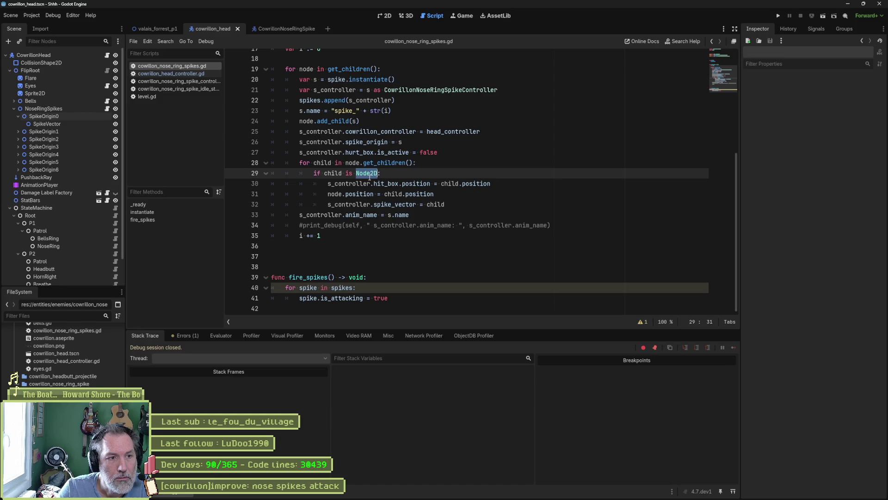
pyautogui.click(376, 174)
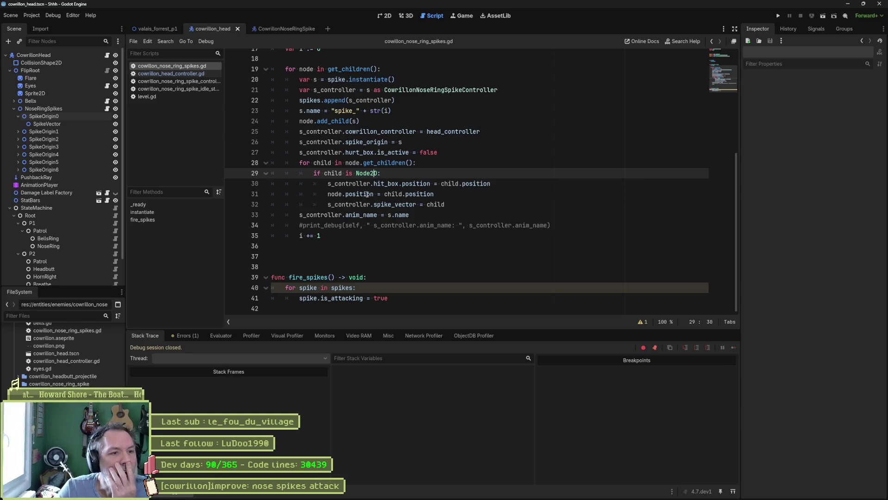
# Change line 29 to 'if child is not CowrillonNoseRingSpikeController' and run the scene.
pyautogui.click(357, 174)
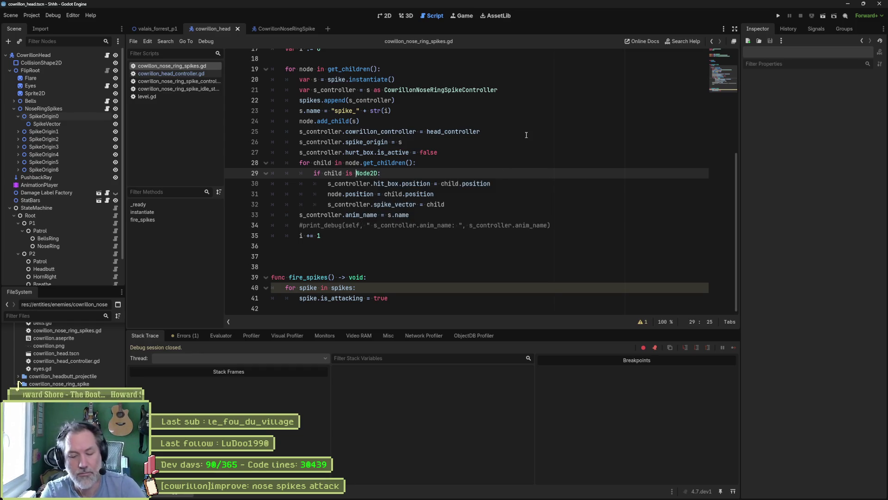
pyautogui.write('not')
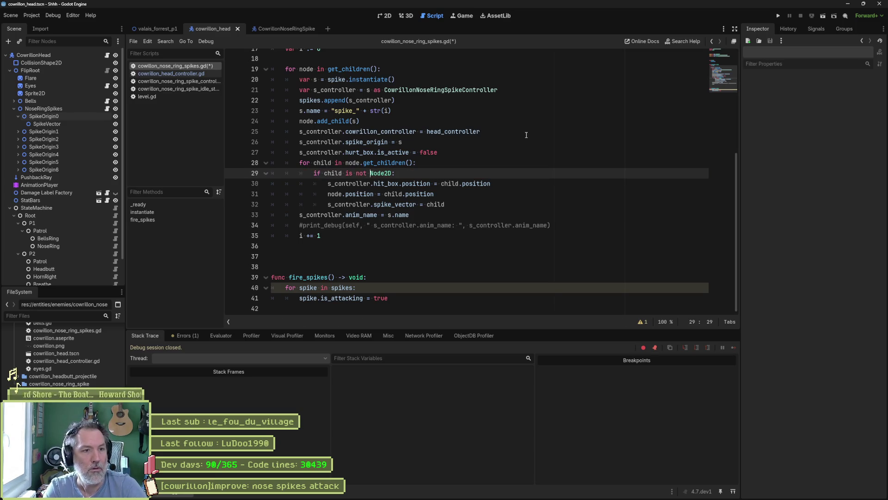
pyautogui.hotkey('ctrl', 'shift', 'Right')
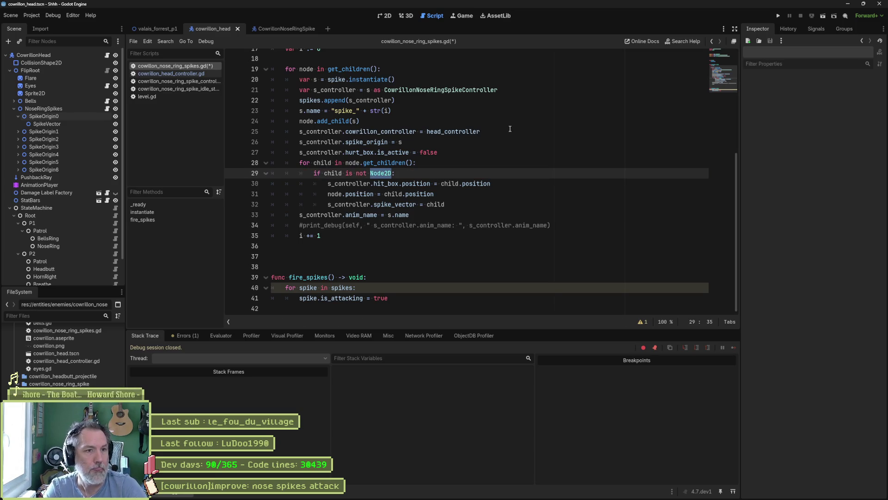
pyautogui.doubleClick(441, 90)
pyautogui.hotkey('ctrl', 'c')
pyautogui.click(384, 173)
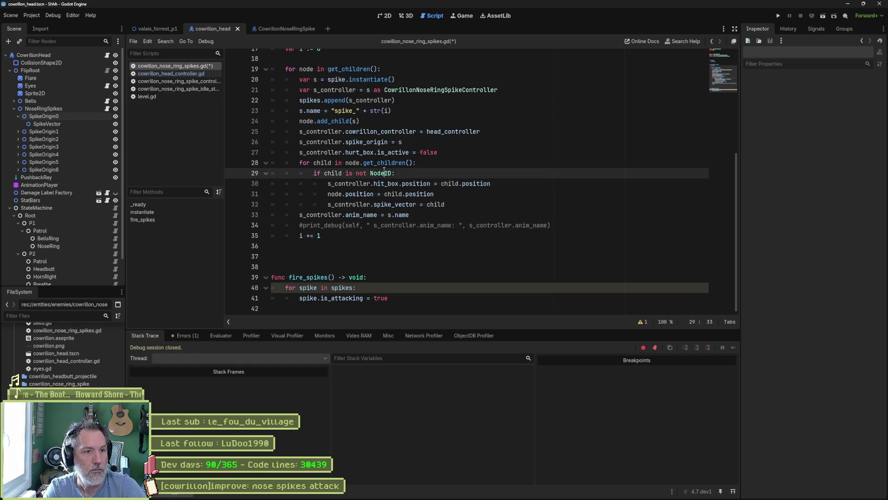
pyautogui.doubleClick(384, 173)
pyautogui.hotkey('ctrl', 'v')
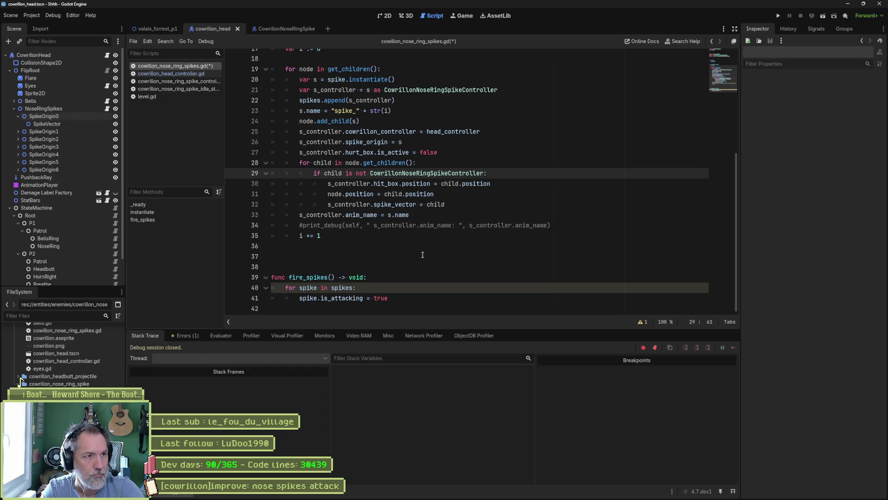
pyautogui.press('F6')
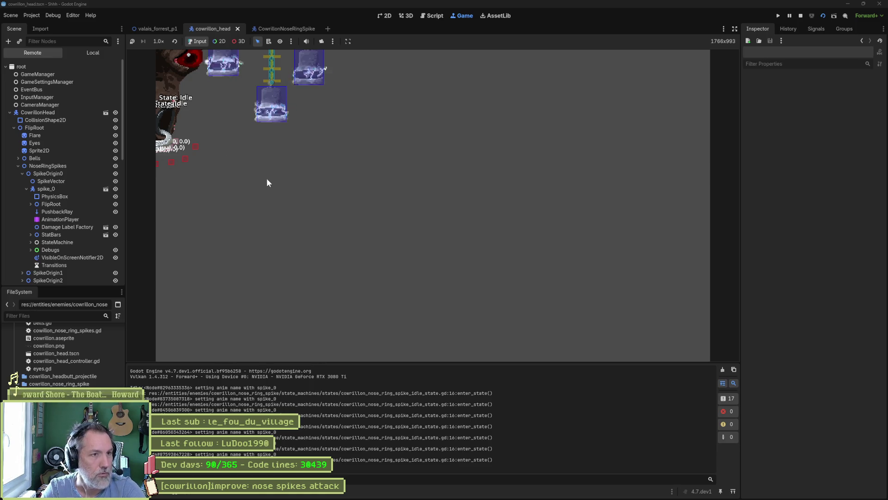
# Stop the game and run the valais_forrest_p1 level instead.
pyautogui.press('F8')
pyautogui.click(158, 29)
pyautogui.press('F6')
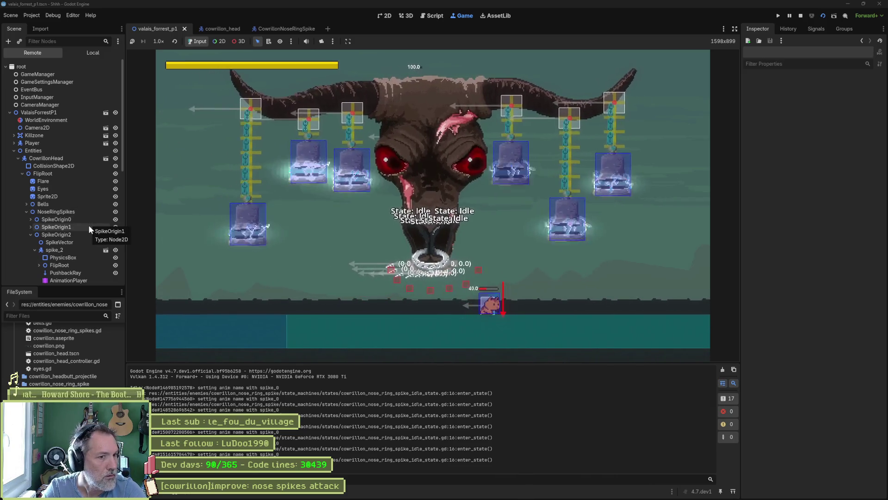
# Inspect spike_2's StateMachine Idle state in the Remote tree, then stop the game.
pyautogui.click(79, 249)
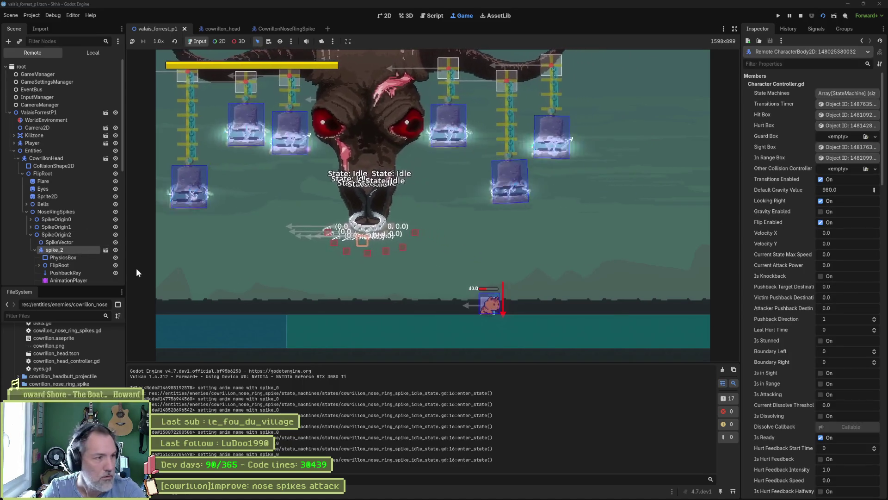
pyautogui.scroll(-3, 103, 271)
pyautogui.click(39, 249)
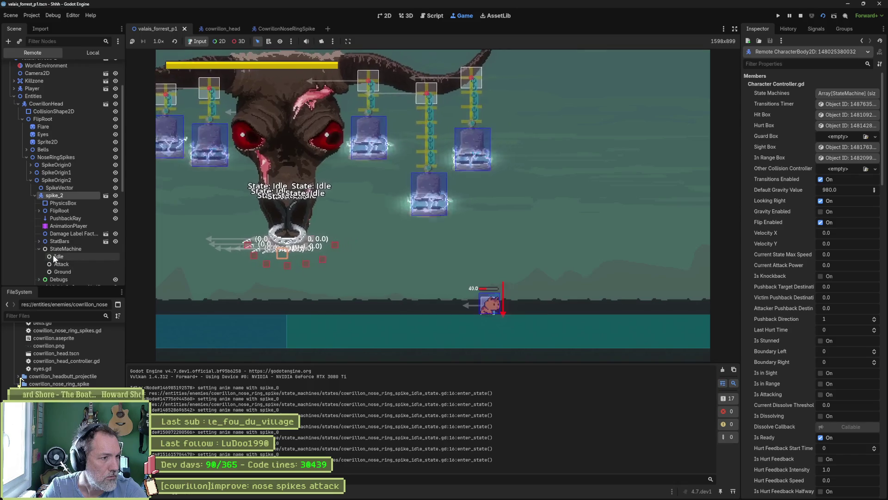
pyautogui.click(59, 256)
pyautogui.press('F8')
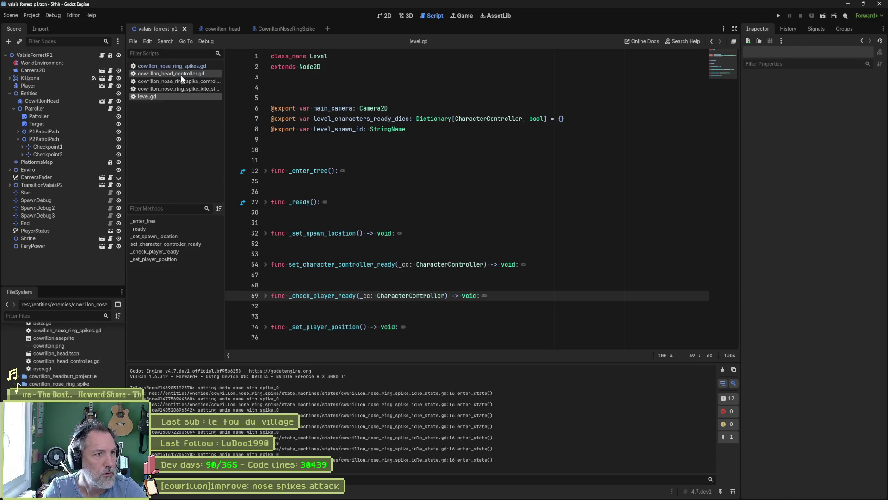
# Open cowrillon_nose_ring_spikes.gd and replace line 29's class name with s.
pyautogui.click(171, 65)
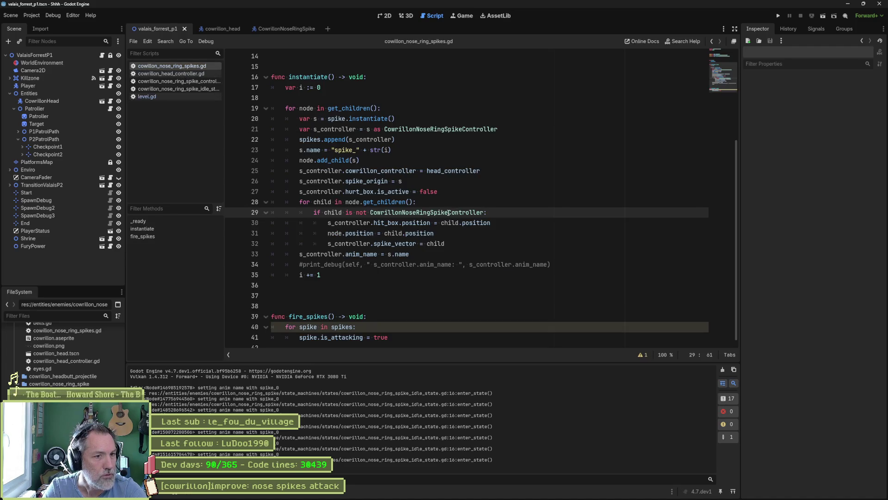
pyautogui.moveTo(492, 212); pyautogui.dragTo(493, 206)
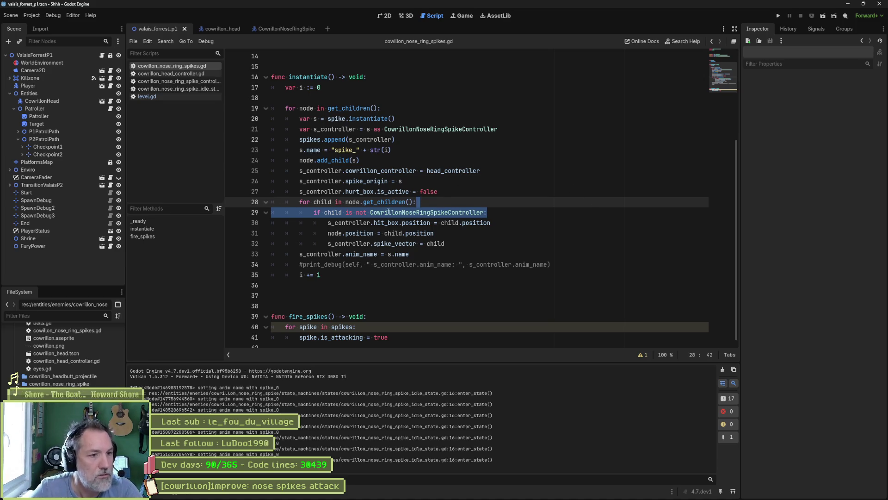
pyautogui.moveTo(332, 163)
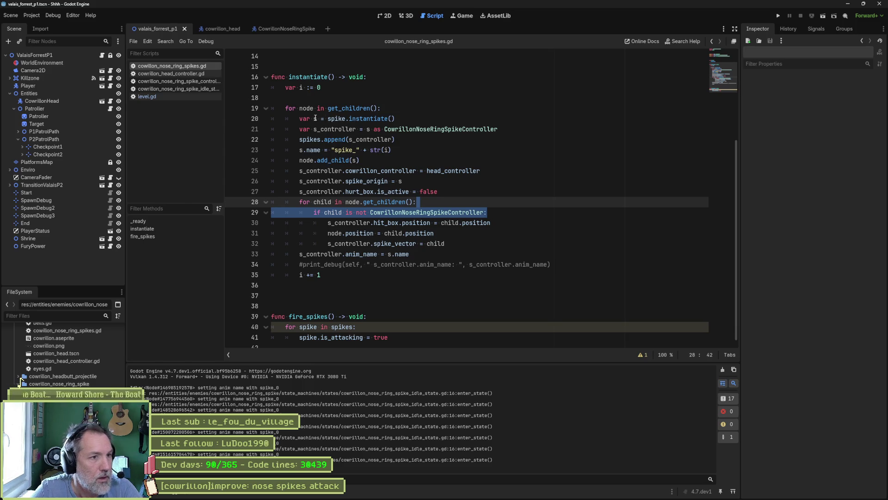
pyautogui.doubleClick(398, 214)
pyautogui.write('s not s:')
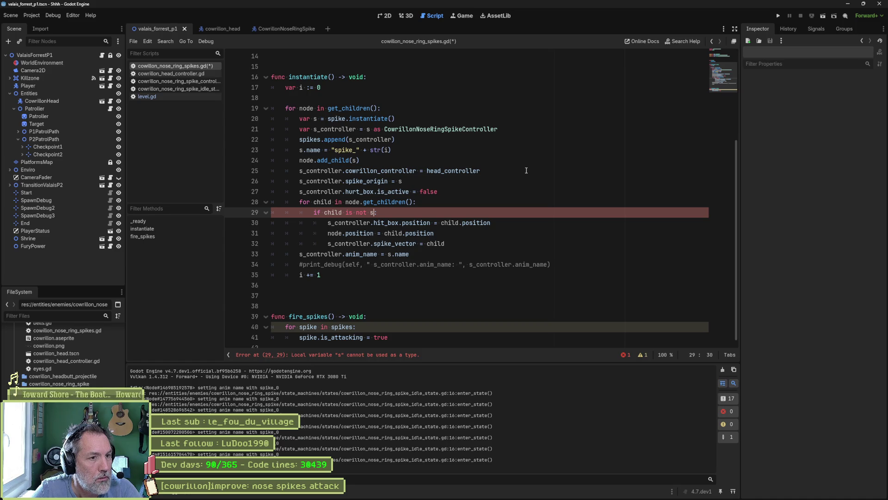
# Try s_controller and := edits on the type check, then undo back to CowrillonNoseRingSpikeController.
pyautogui.click(338, 129)
pyautogui.click(371, 212)
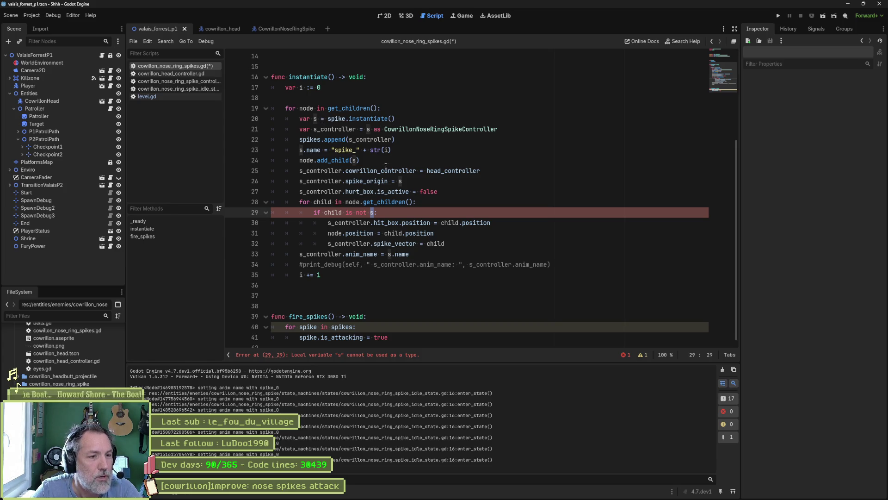
pyautogui.write('s_controller')
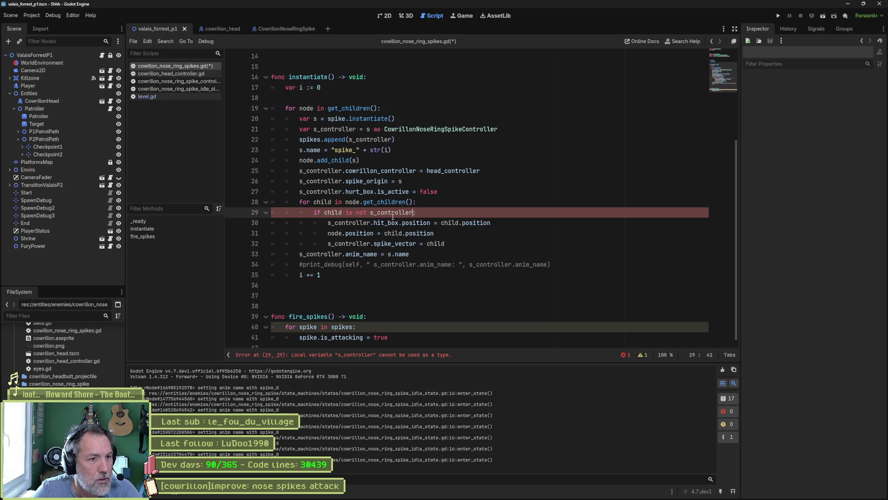
pyautogui.click(358, 132)
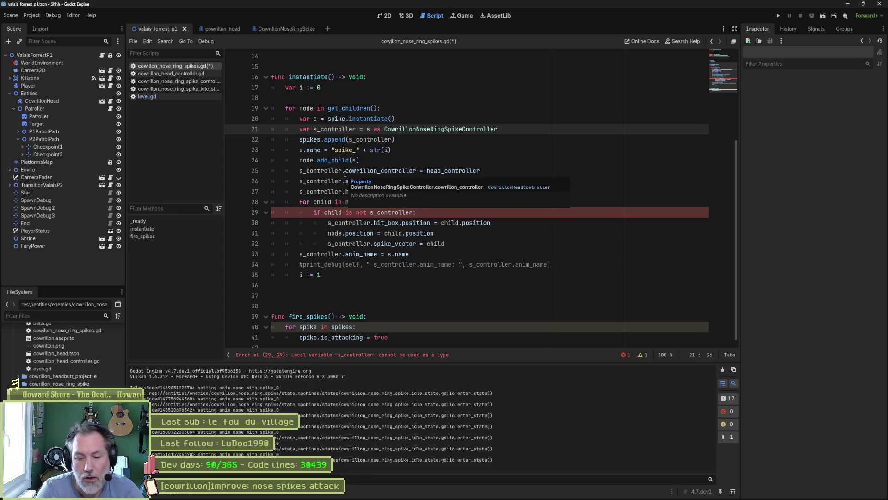
pyautogui.write(':')
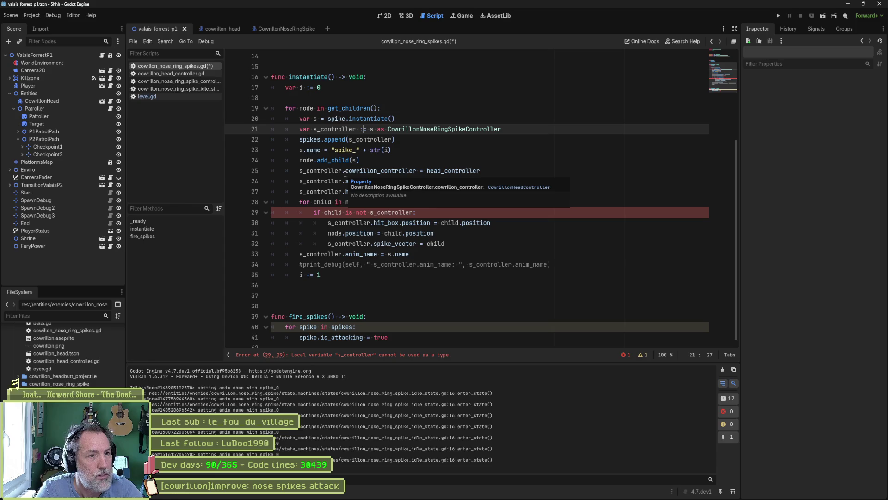
pyautogui.click(415, 213)
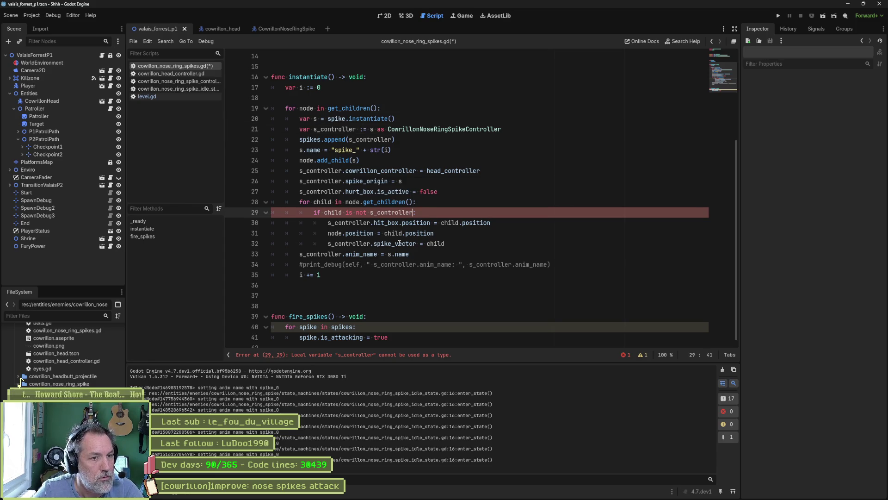
pyautogui.write('.ty')
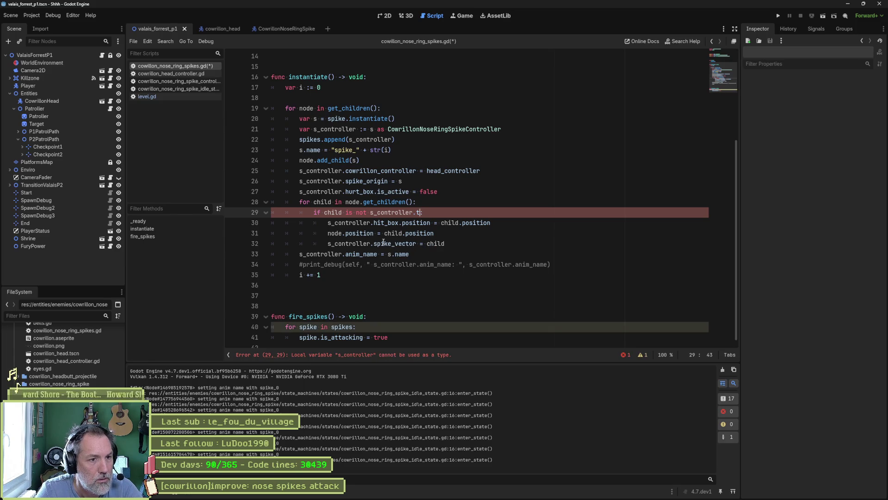
pyautogui.press('BackSpace')
pyautogui.press('BackSpace')
pyautogui.press('BackSpace')
pyautogui.hotkey('ctrl', 'z')
pyautogui.hotkey('ctrl', 'z')
pyautogui.hotkey('ctrl', 'z')
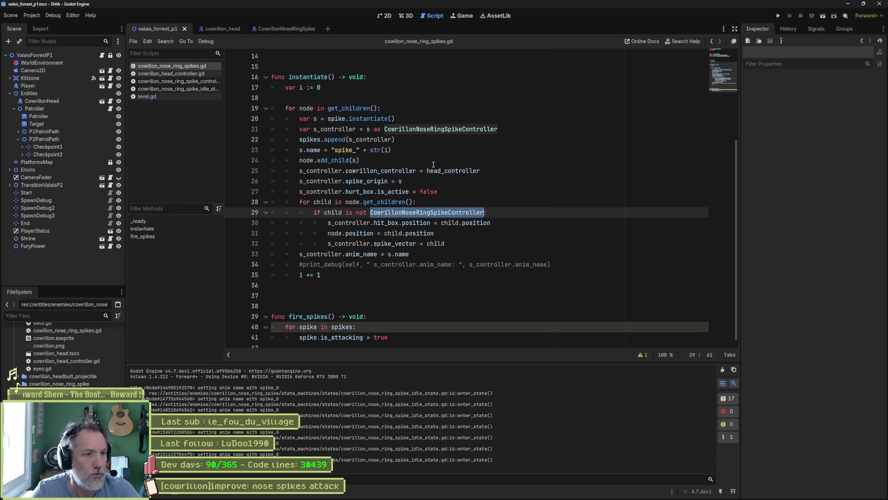
# Delete the commented-out print_debug anim_name line.
pyautogui.click(406, 264)
pyautogui.hotkey('ctrl', 'shift', 'k')
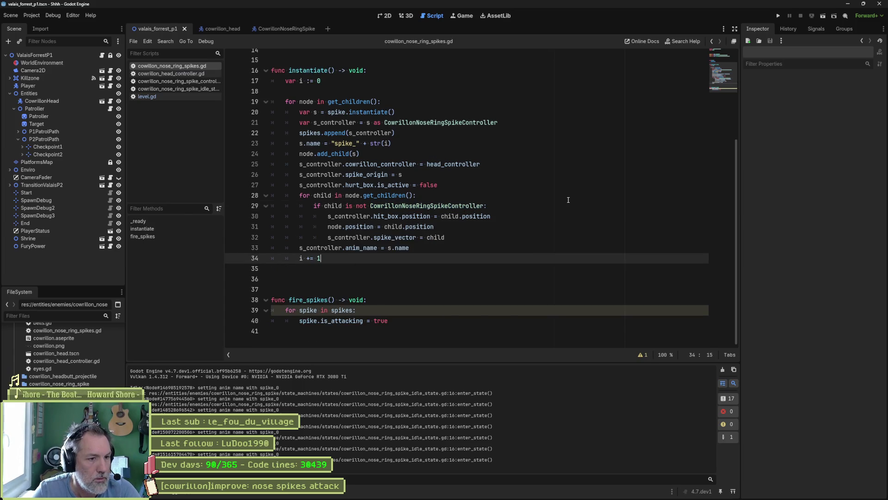
pyautogui.click(426, 248)
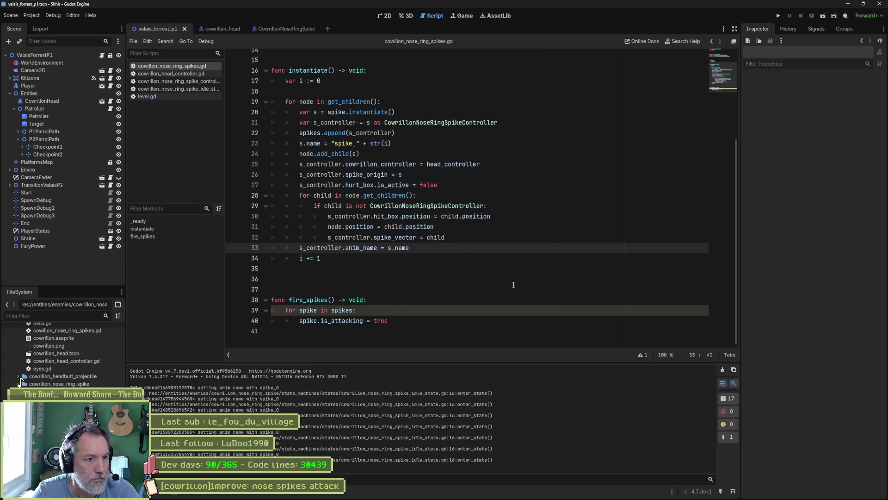
# Move the anim_name assignment up to line 25, right after add_child(s), and save.
pyautogui.hotkey('alt', 'Up')
pyautogui.hotkey('alt', 'Up')
pyautogui.hotkey('alt', 'Up')
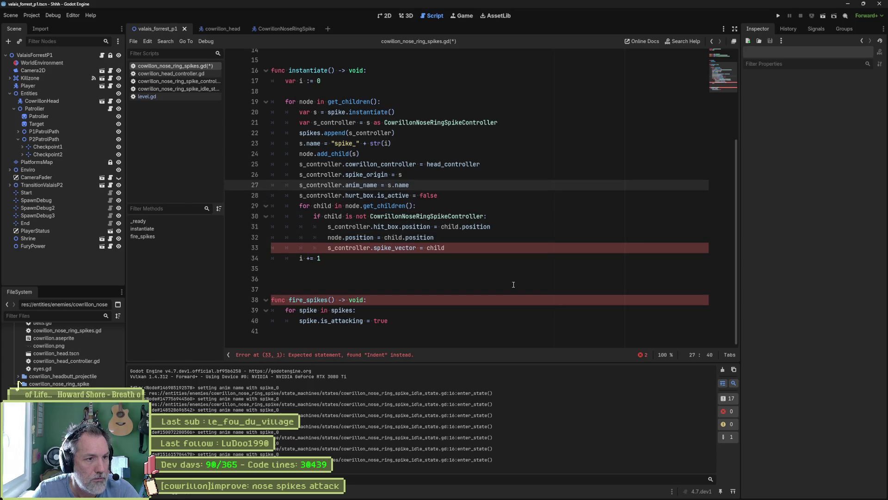
pyautogui.hotkey('alt', 'Up')
pyautogui.hotkey('alt', 'Up')
pyautogui.hotkey('ctrl', 's')
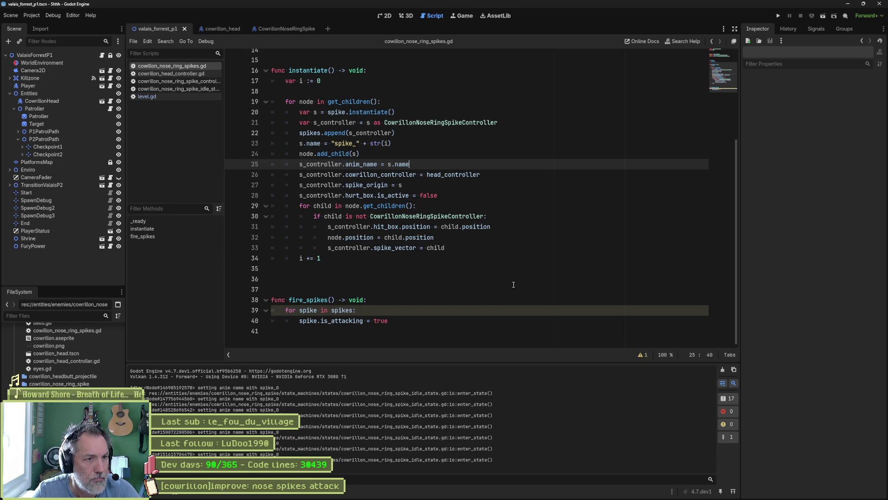
# Select the word instantiate and the anim_name assignment on line 25.
pyautogui.doubleClick(372, 112)
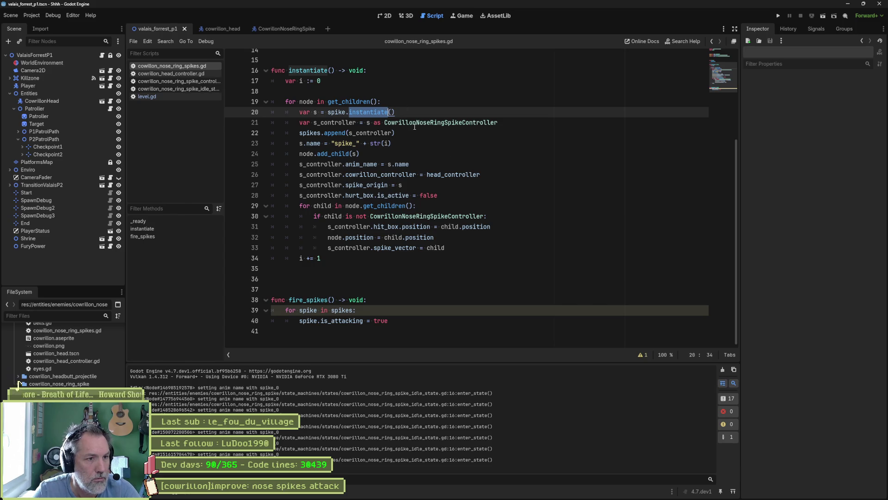
pyautogui.click(343, 164)
pyautogui.moveTo(342, 164); pyautogui.dragTo(385, 167)
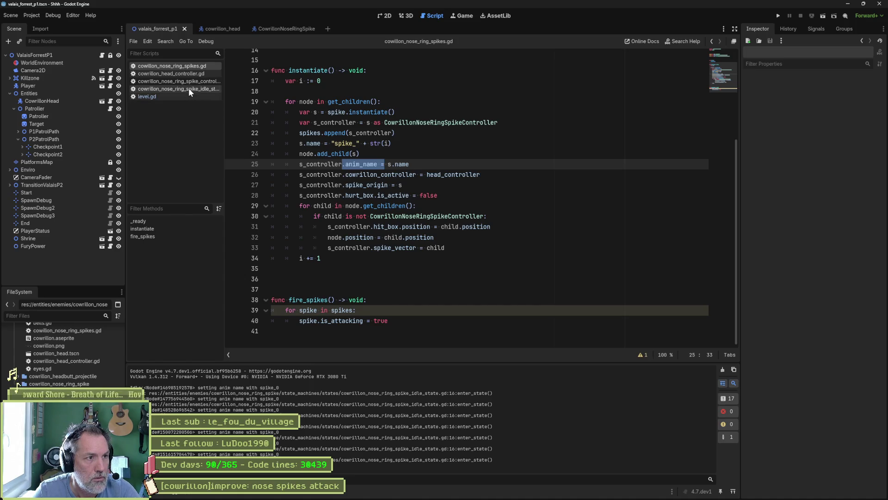
# Comment out animation_player.pause() in the CowrillonNoseRingSpike Idle state script.
pyautogui.click(269, 29)
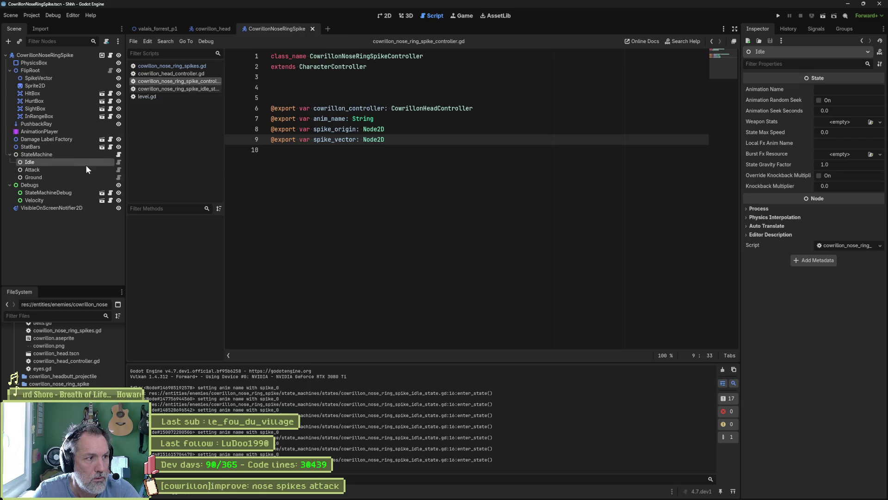
pyautogui.click(118, 162)
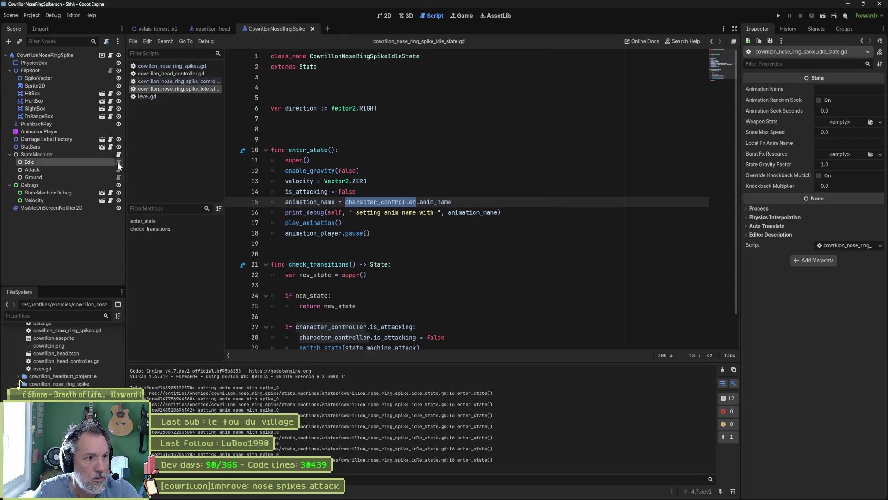
pyautogui.click(285, 234)
pyautogui.write('#')
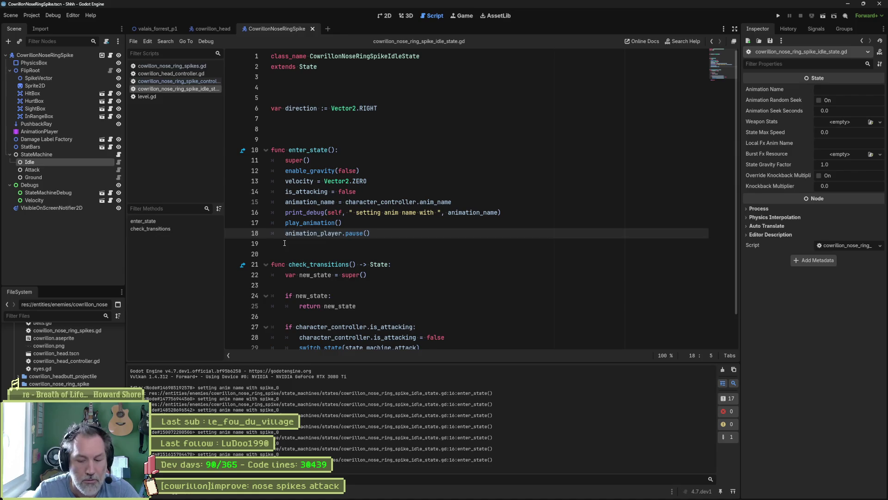
# Test-run valais_forrest_p1, stop it, then select the controller's anim_name reference in the idle script.
pyautogui.click(166, 29)
pyautogui.press('F6')
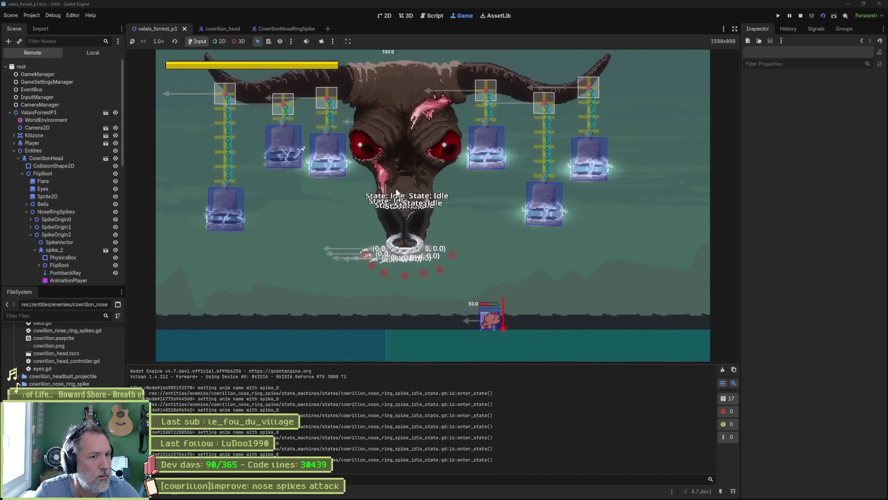
pyautogui.press('F8')
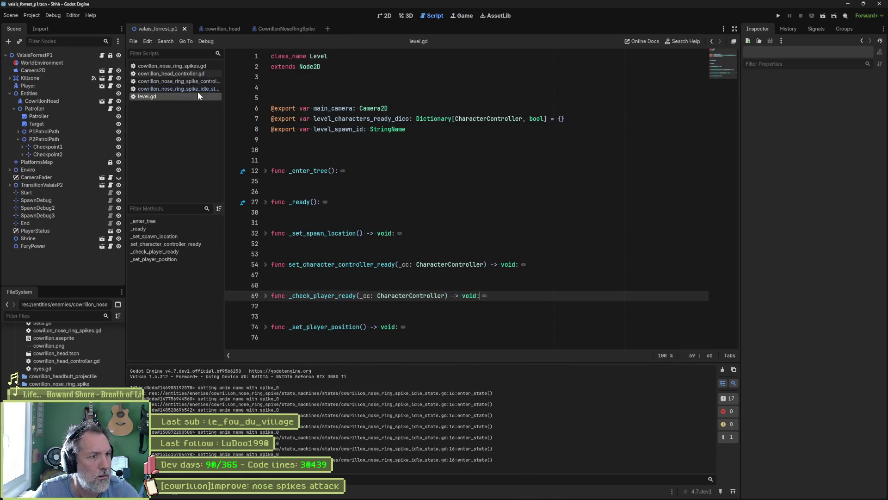
pyautogui.click(194, 89)
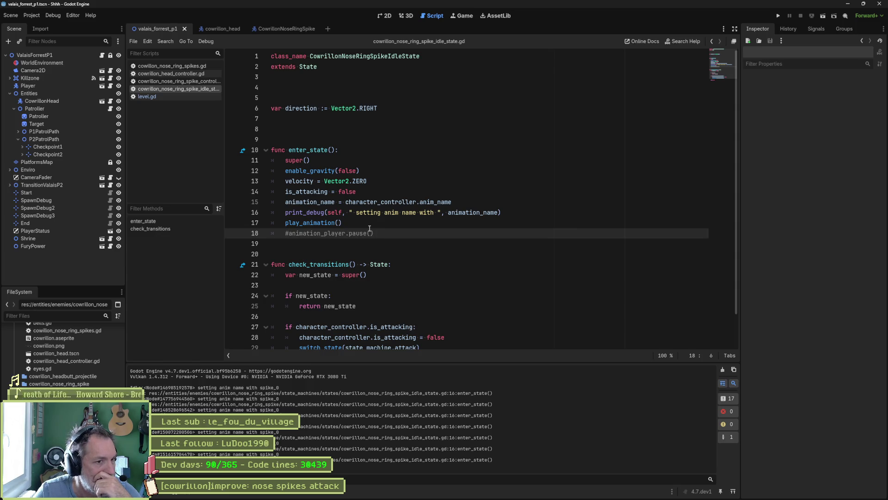
pyautogui.moveTo(352, 202); pyautogui.dragTo(476, 206)
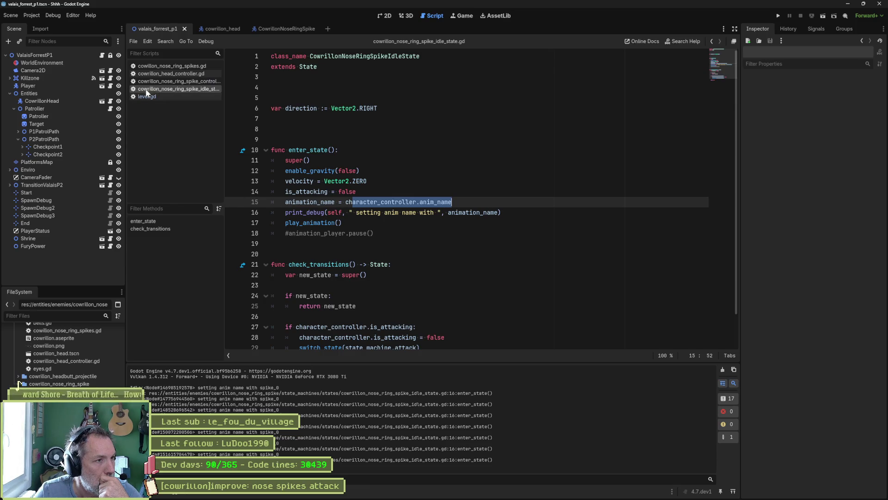
# From the nose-ring spikes script, quick-open character_controller.gd and scroll through its methods.
pyautogui.click(183, 66)
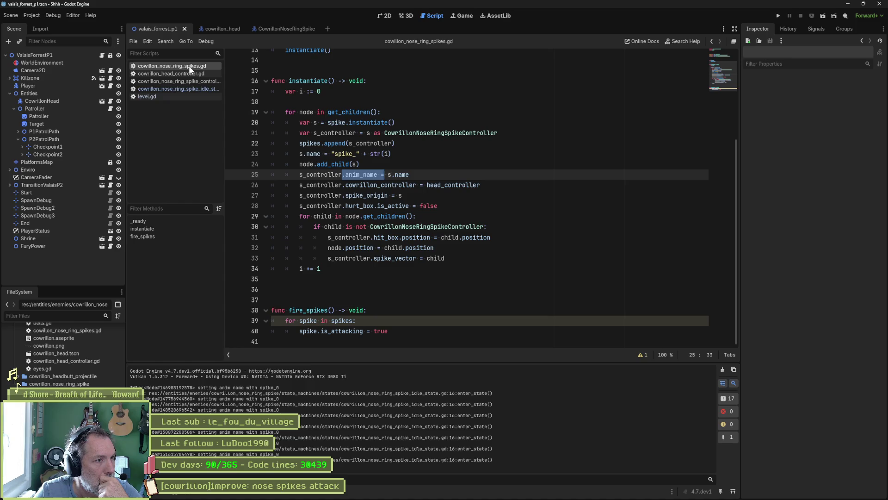
pyautogui.doubleClick(418, 134)
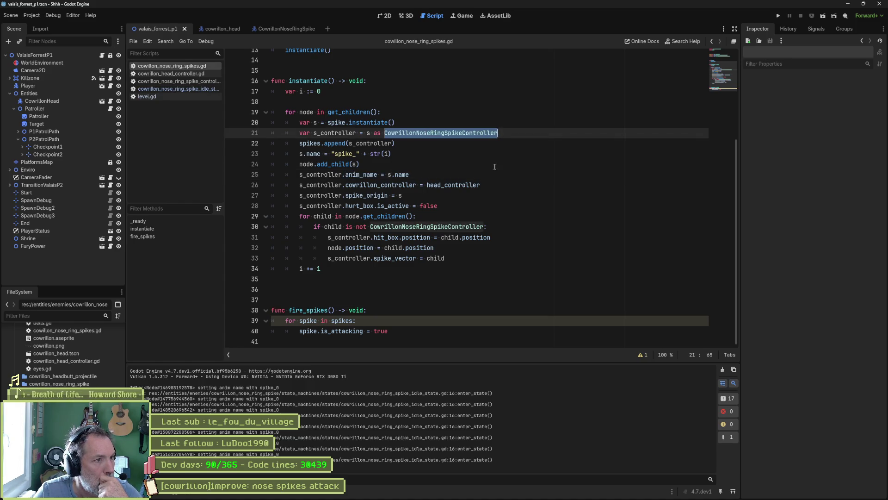
pyautogui.hotkey('alt', 'shift', 'o')
pyautogui.write('chara')
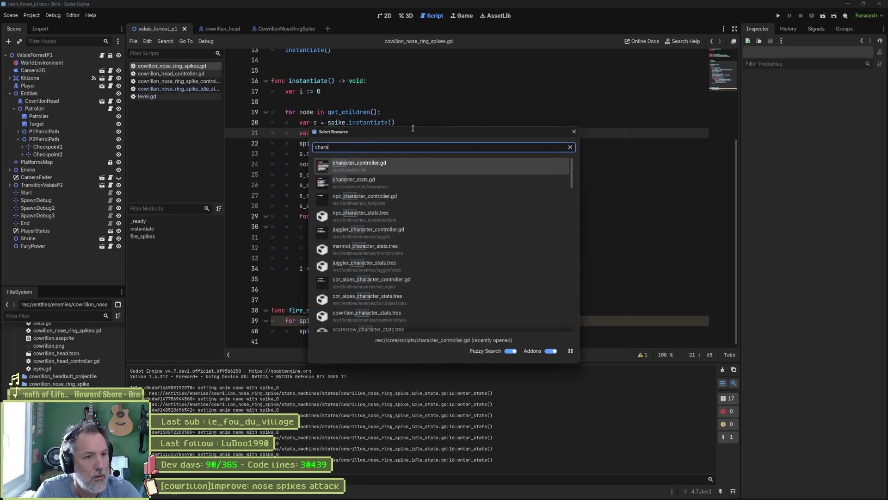
pyautogui.press('Return')
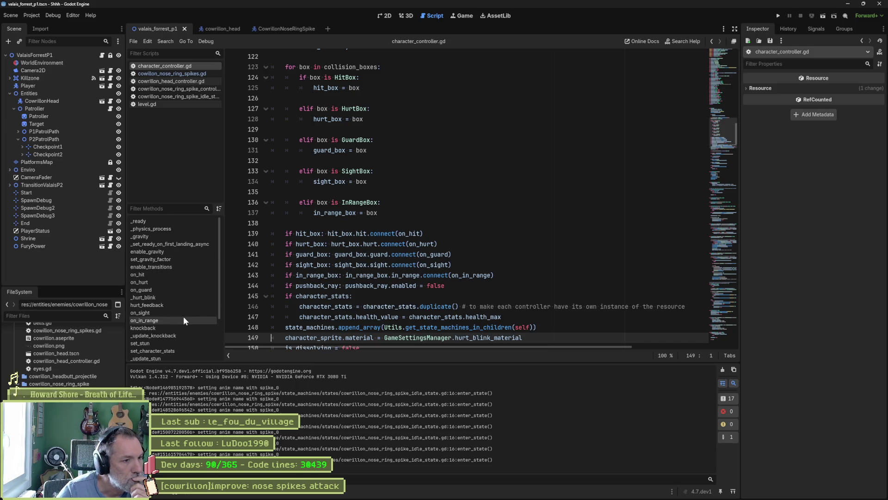
pyautogui.scroll(-2, 183, 317)
pyautogui.scroll(-1, 182, 317)
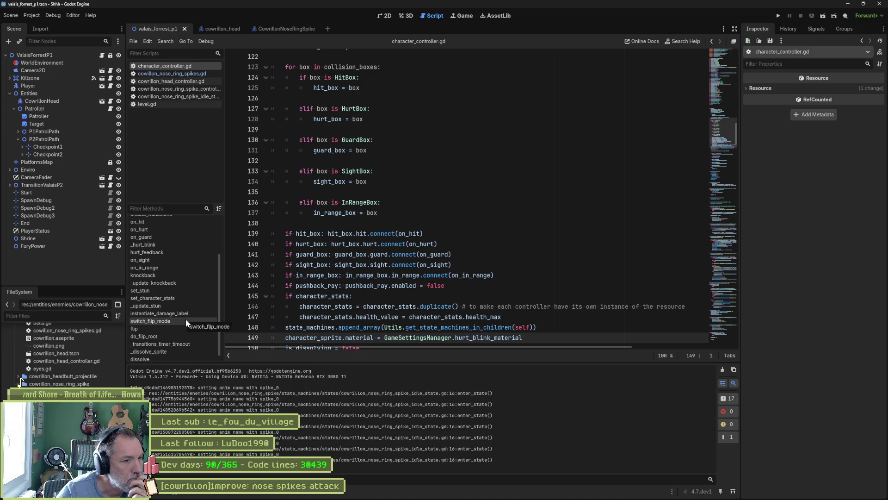
pyautogui.scroll(-1, 185, 318)
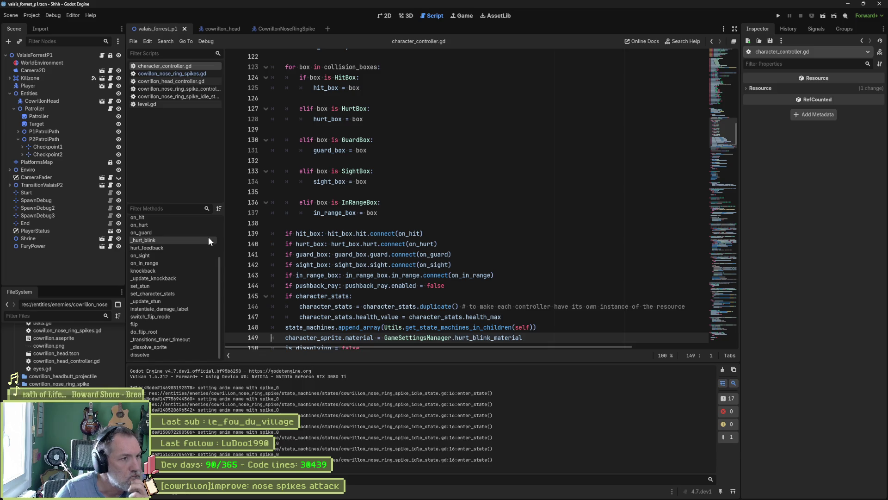
# Quick-open state_machine.gd.
pyautogui.hotkey('shift', 'alt', 'o')
pyautogui.write('state')
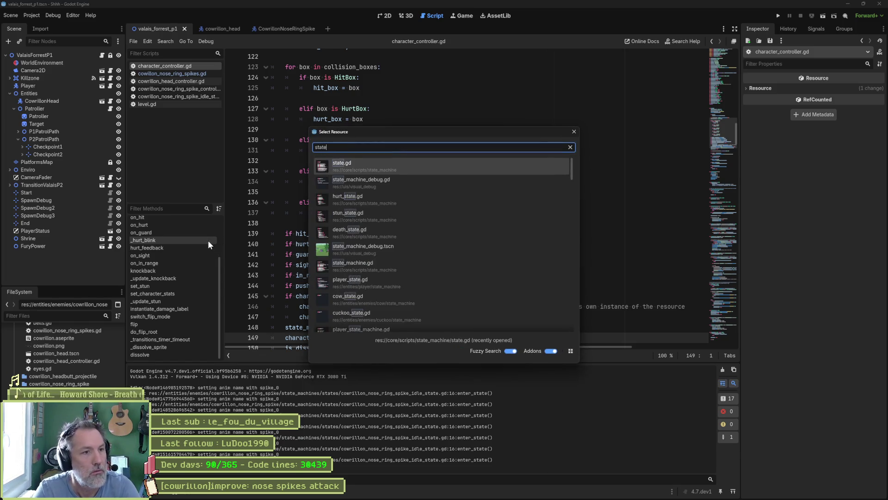
pyautogui.write('_machine.')
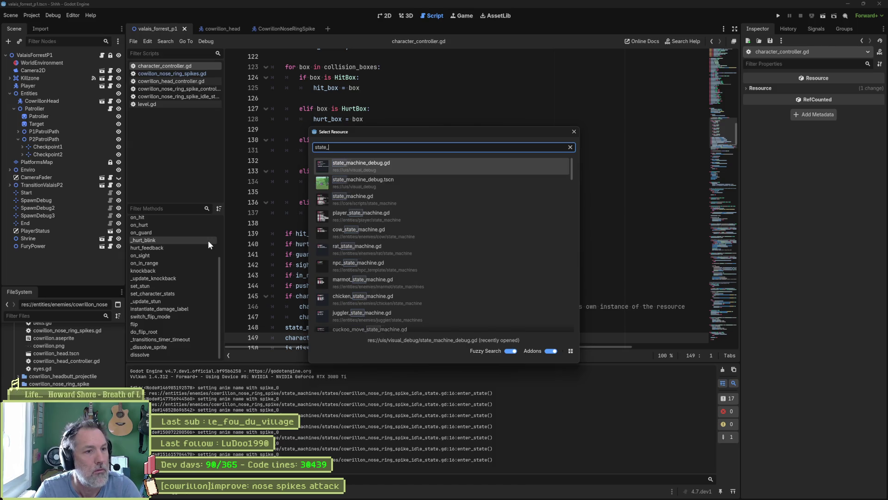
pyautogui.press('Return')
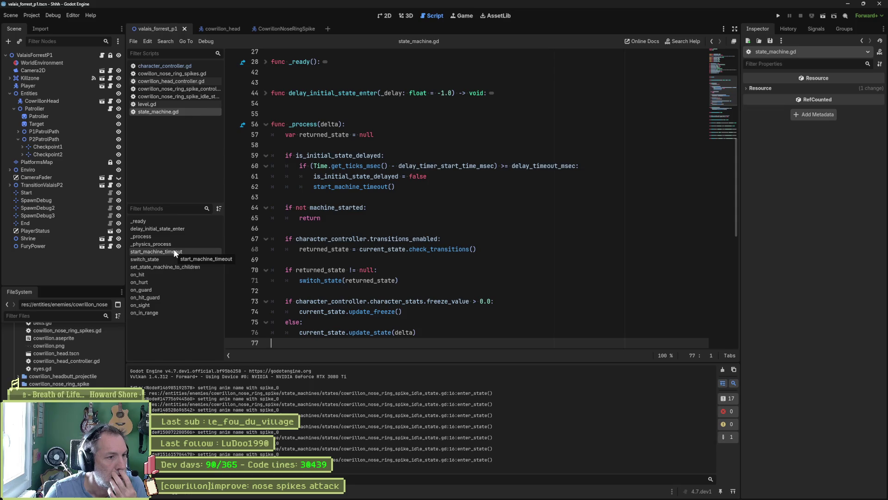
# Jump to delay_initial_state_enter, then switch to the CowrillonNoseRingSpike scene.
pyautogui.click(173, 230)
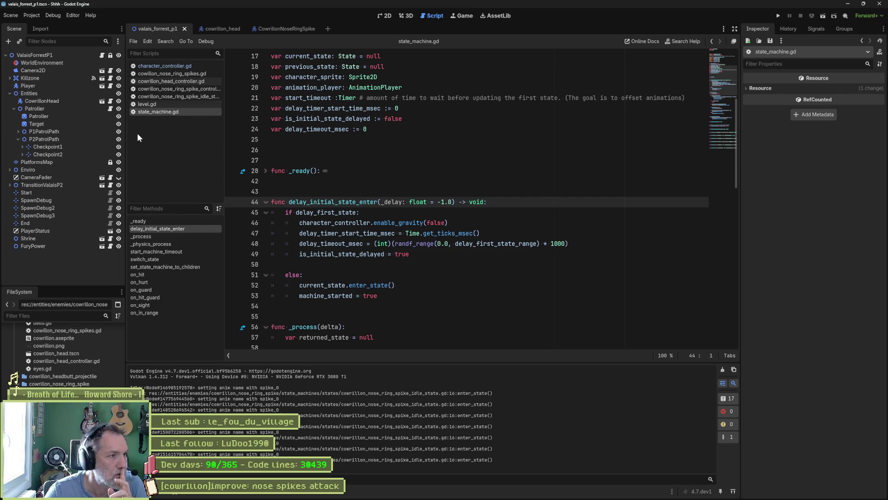
pyautogui.click(282, 27)
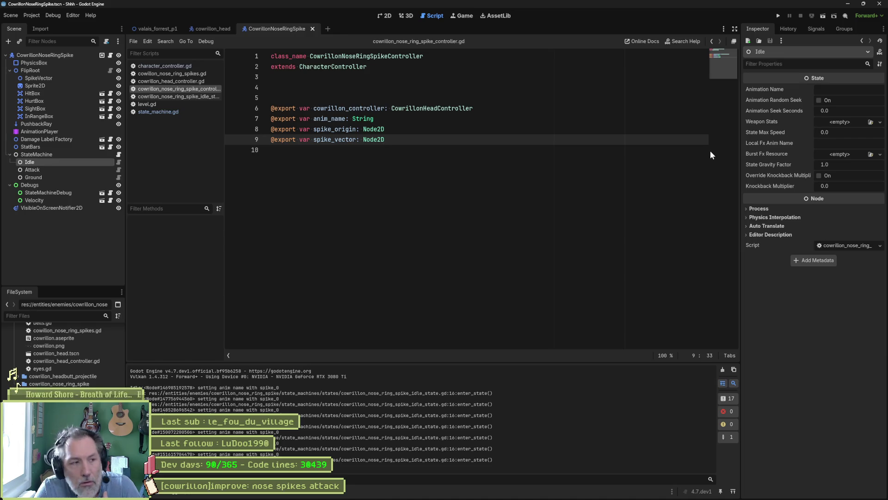
# Turn on Delay First State with range 1.0 on the StateMachine, save, and run valais_forrest_p1.
pyautogui.click(91, 156)
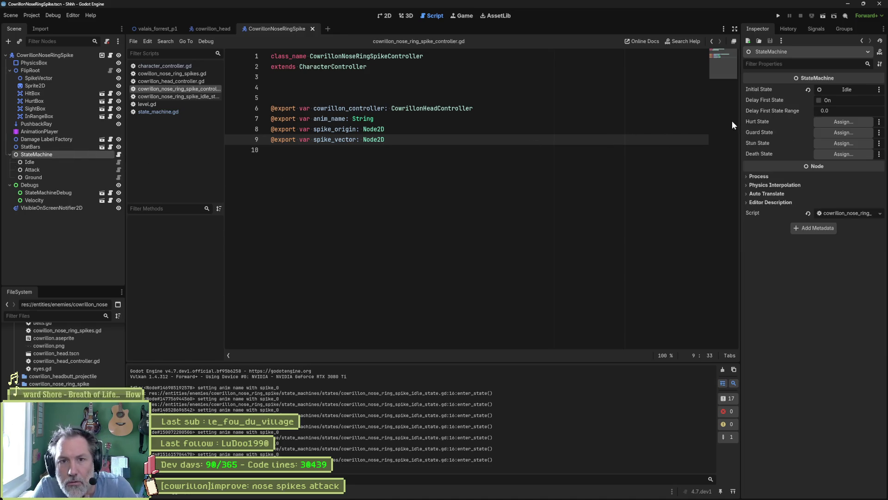
pyautogui.click(820, 100)
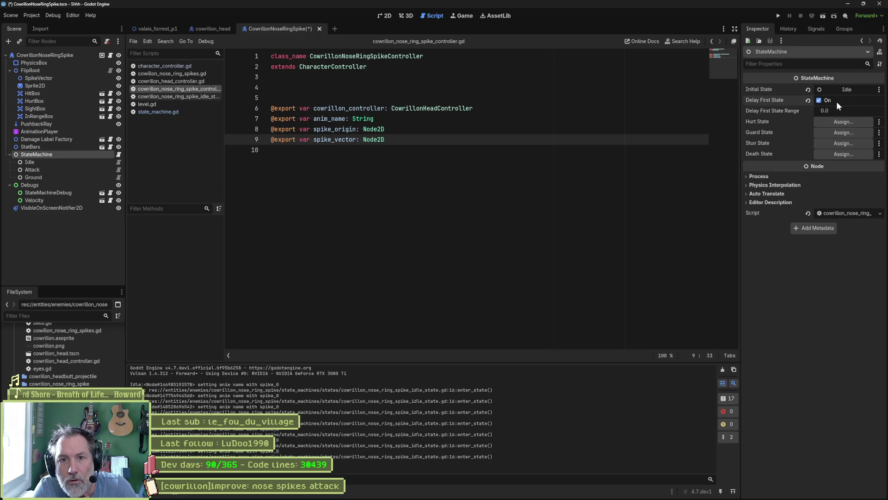
pyautogui.click(838, 111)
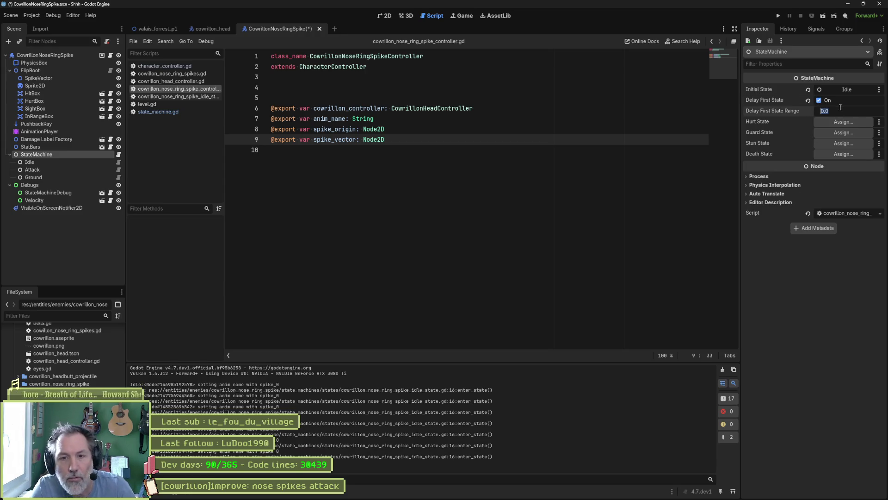
pyautogui.write('1')
pyautogui.press('Return')
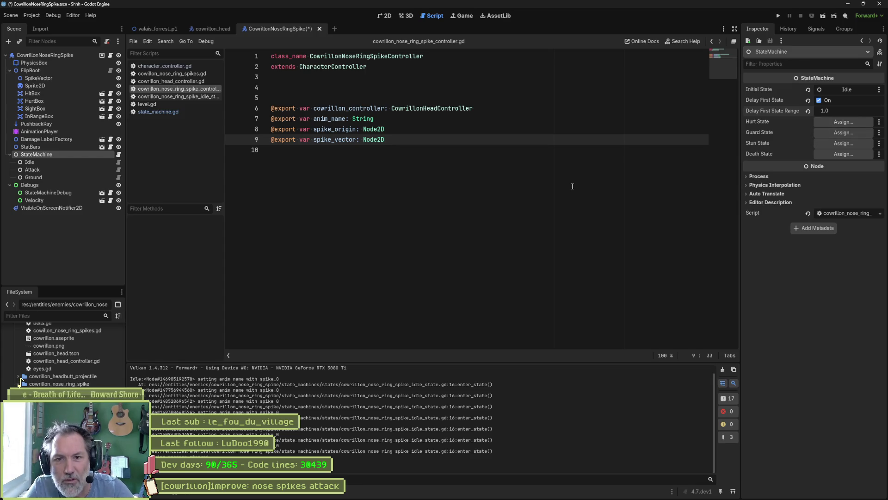
pyautogui.hotkey('ctrl', 's')
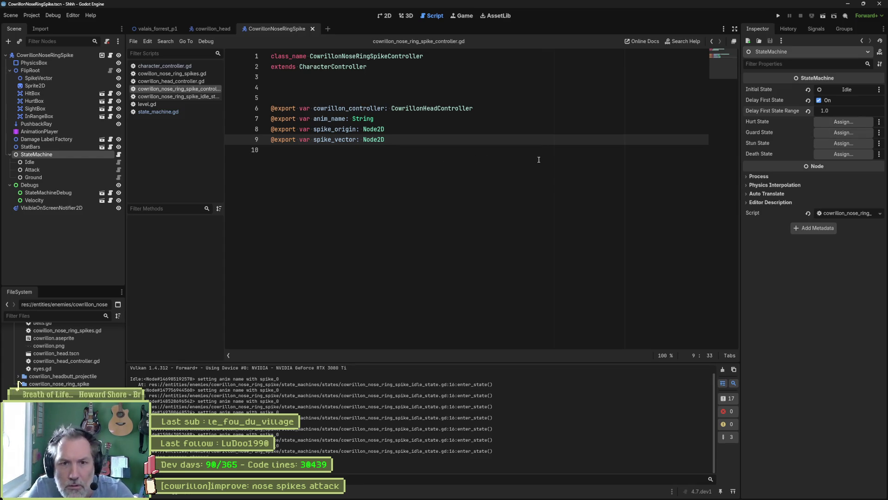
pyautogui.click(157, 29)
pyautogui.press('F6')
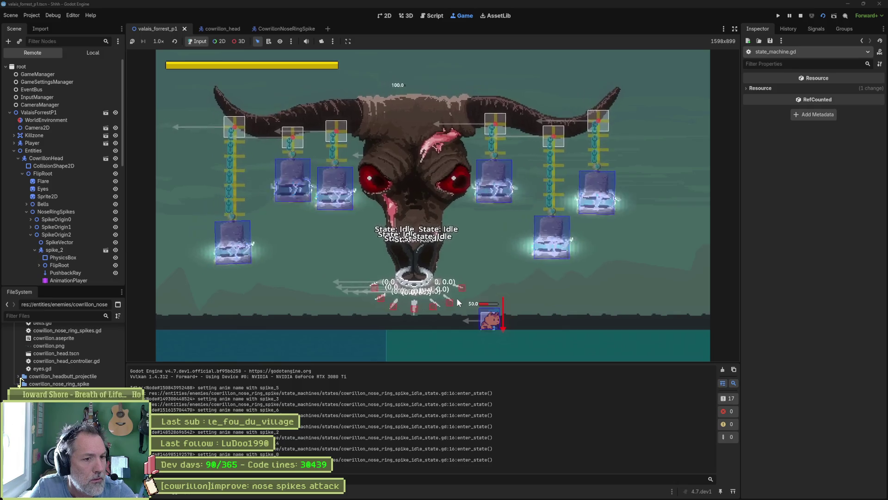
# Stop the game and open state_machine.gd from the CowrillonNoseRingSpike scene's script list.
pyautogui.press('F8')
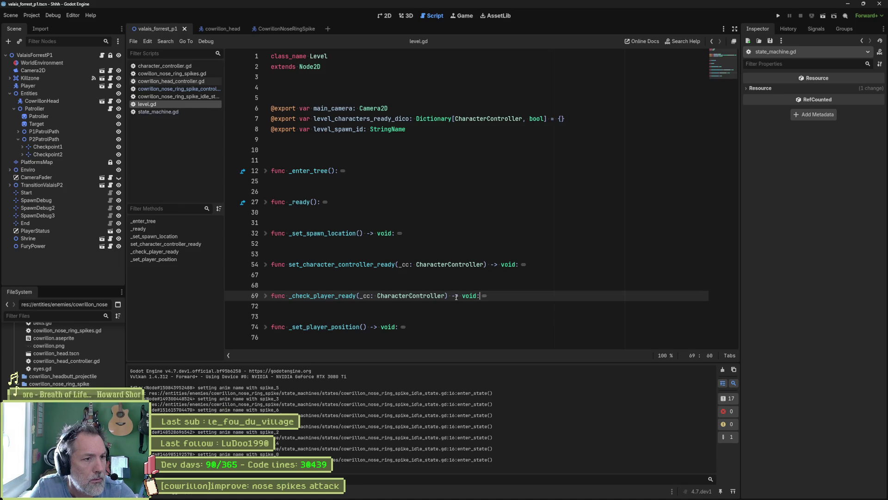
pyautogui.click(266, 31)
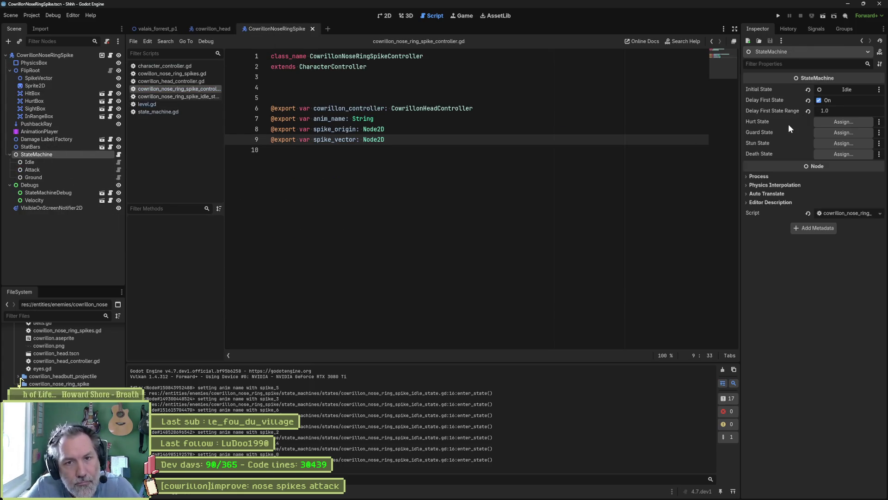
pyautogui.click(153, 104)
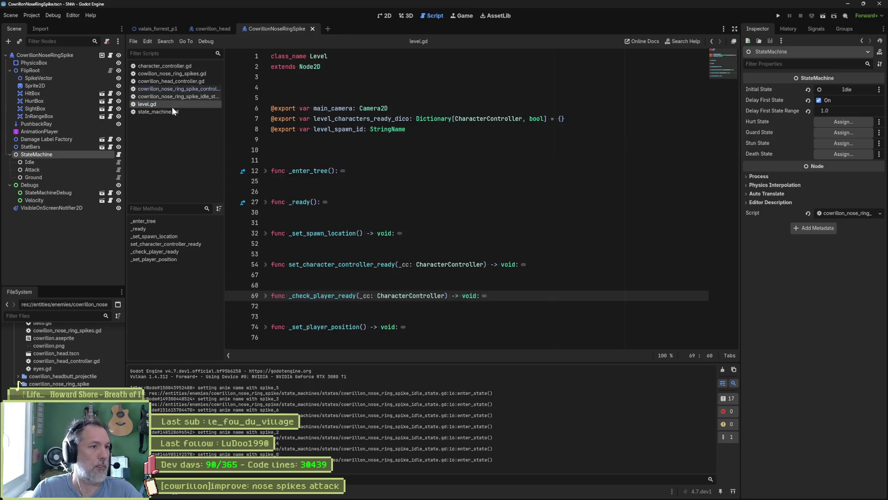
pyautogui.click(158, 112)
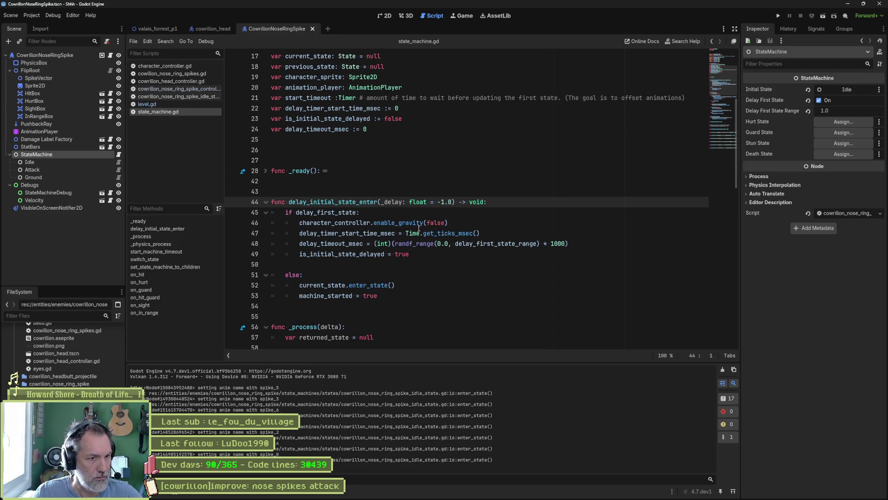
pyautogui.doubleClick(447, 233)
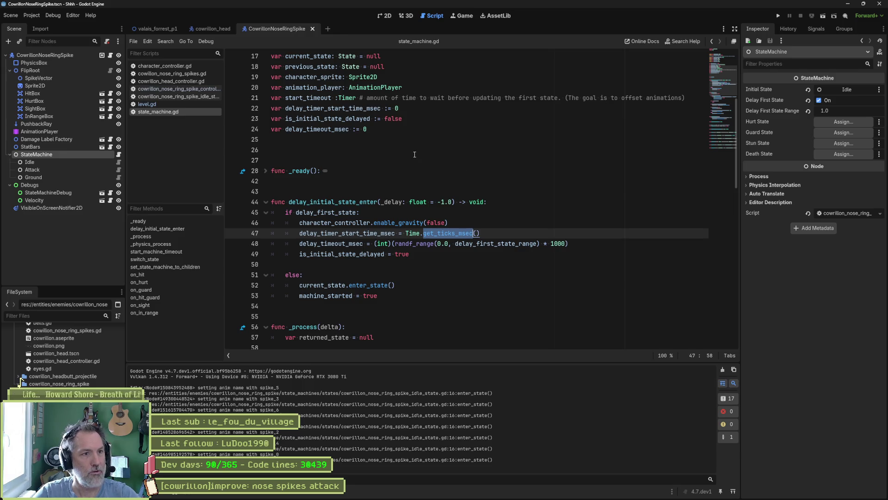
pyautogui.scroll(1, 415, 154)
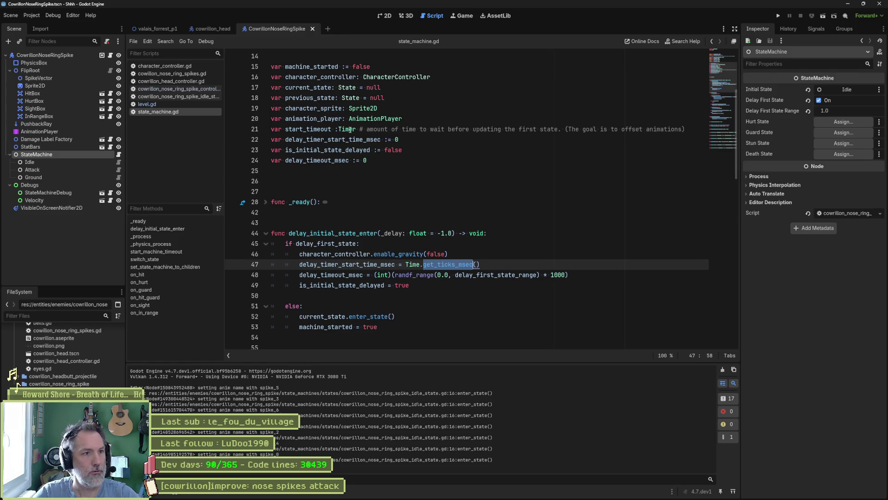
pyautogui.scroll(5, 366, 150)
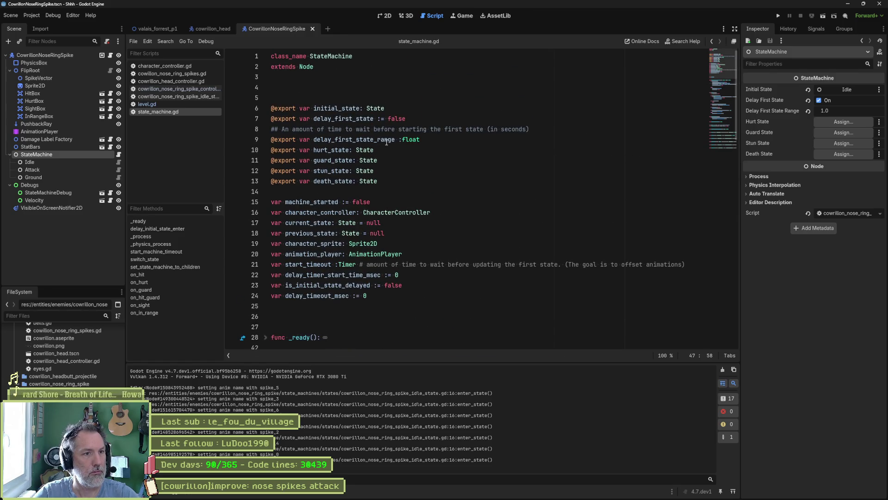
pyautogui.click(370, 119)
# Replace delay_first_state with delay_first_state_sec project-wide, then return to valais_forrest_p1.
pyautogui.doubleClick(370, 118)
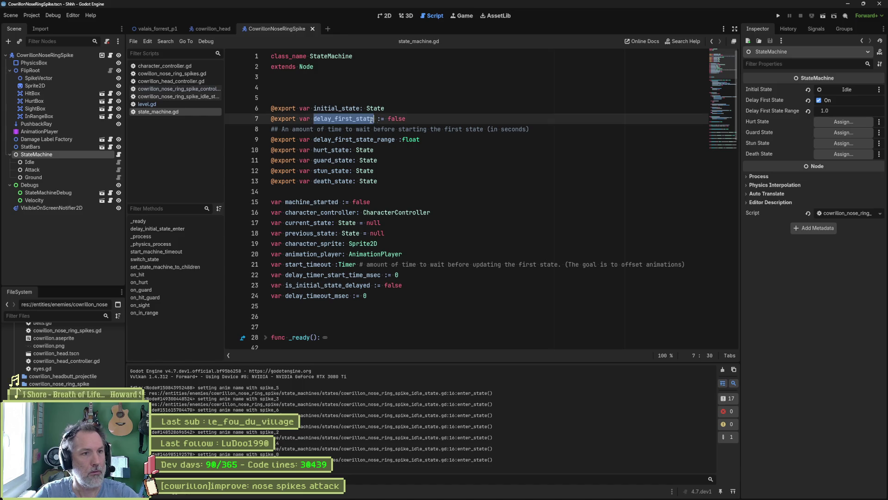
pyautogui.hotkey('ctrl', 'shift', 'r')
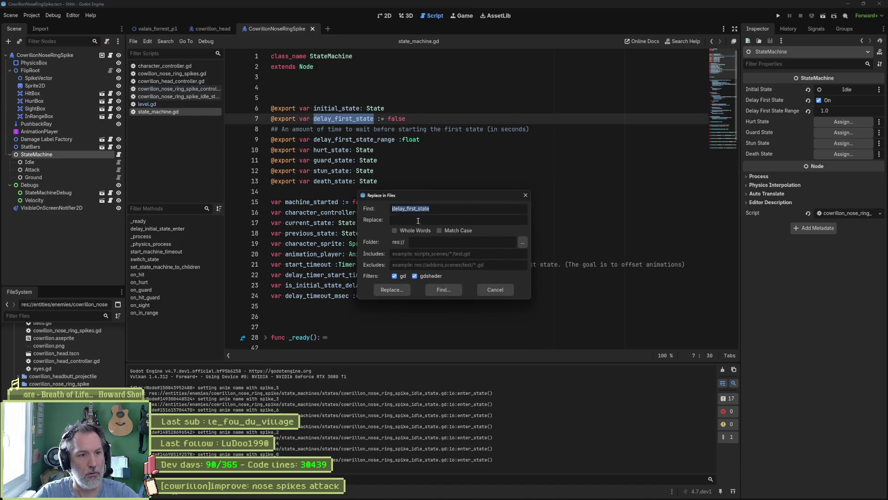
pyautogui.write('_sec')
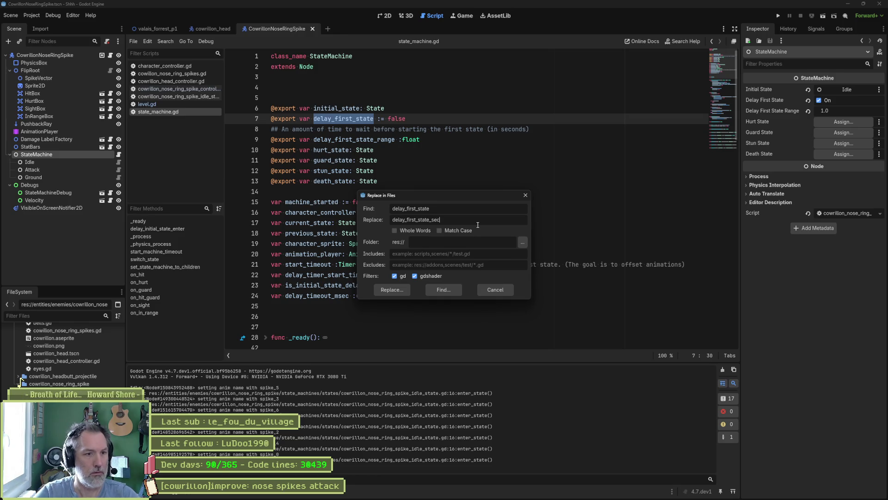
pyautogui.click(439, 292)
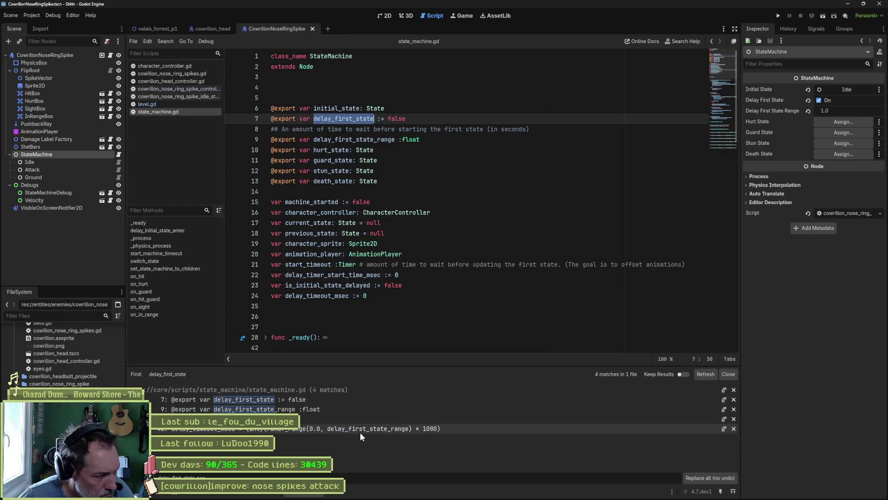
pyautogui.click(710, 478)
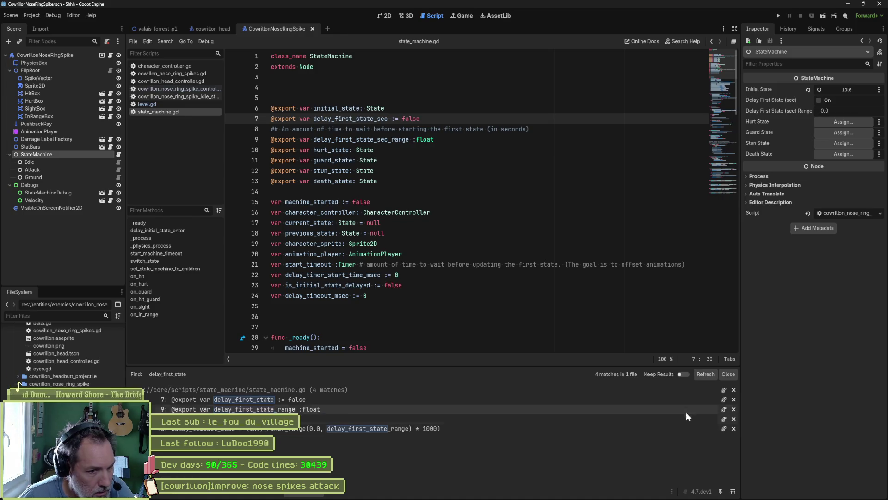
pyautogui.click(722, 376)
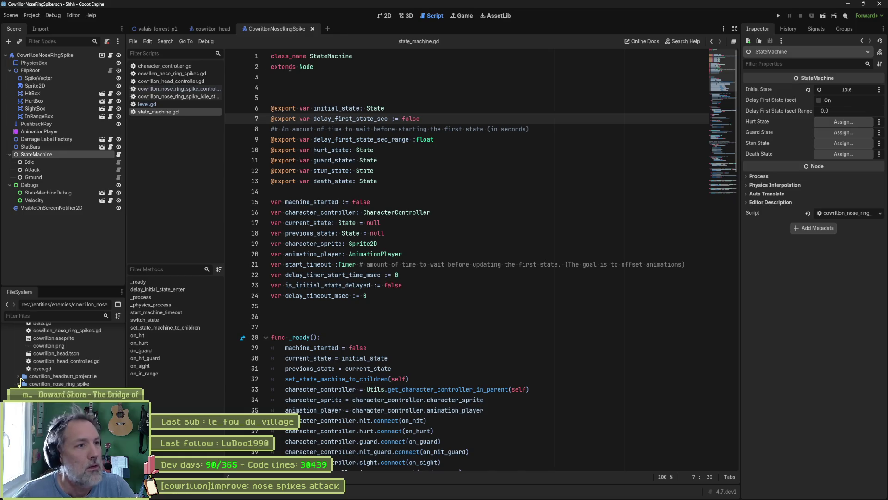
pyautogui.click(162, 29)
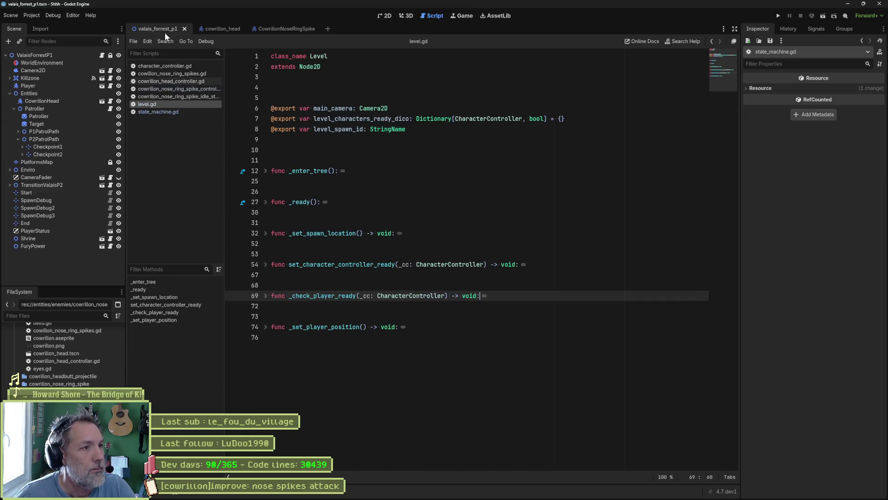
# Glance at the Debug menu, then do a quick run and stop of the level.
pyautogui.click(62, 15)
pyautogui.press('Escape')
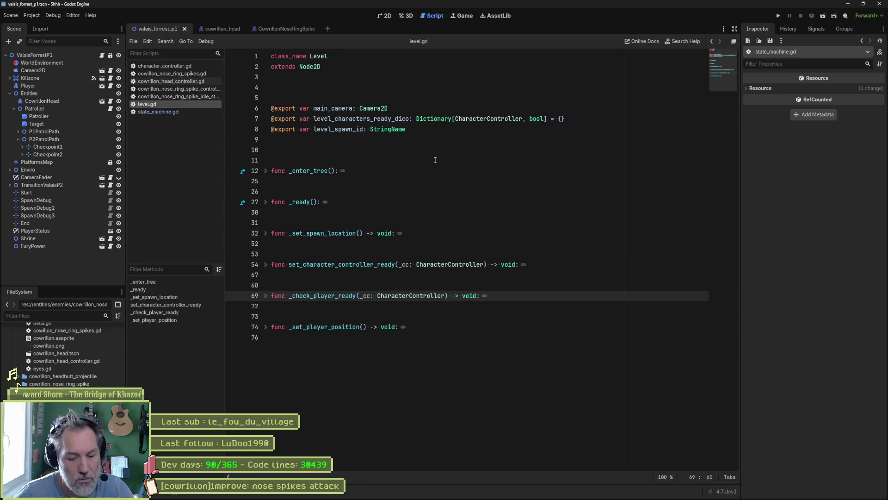
pyautogui.press('F6')
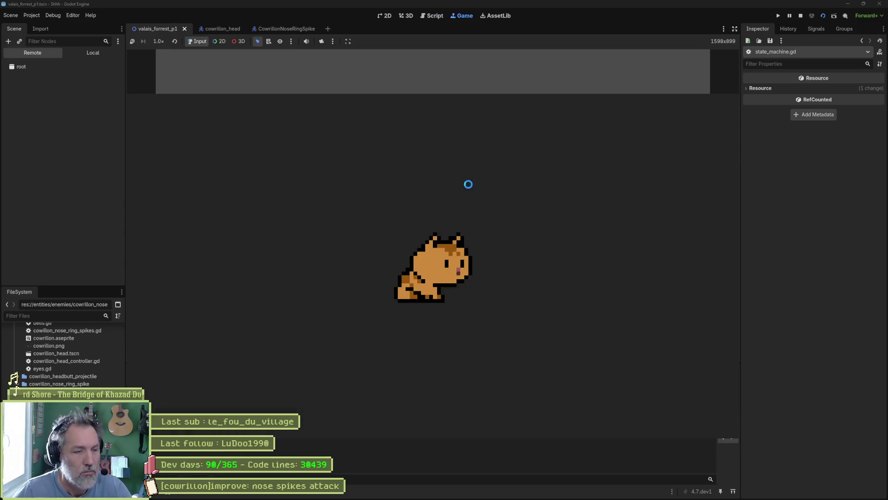
pyautogui.press('F8')
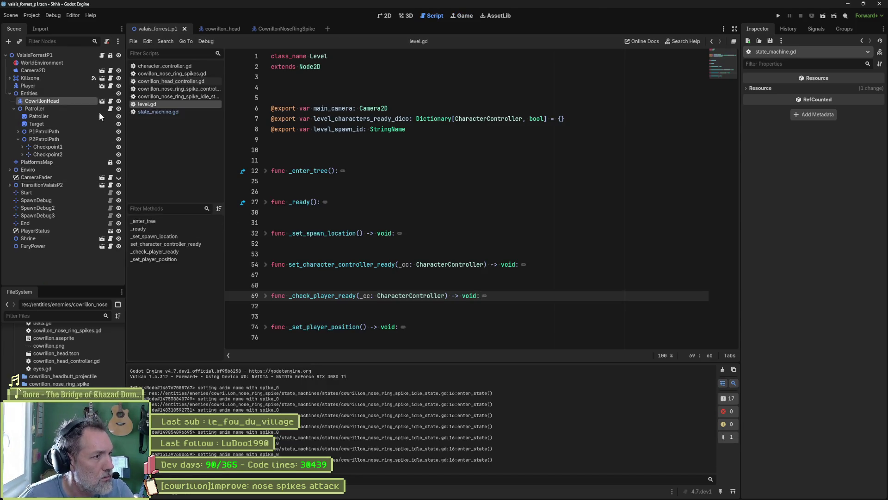
# Select CowrillonHead and test the spike attack, restarting once before stopping the game.
pyautogui.click(816, 89)
pyautogui.press('F6')
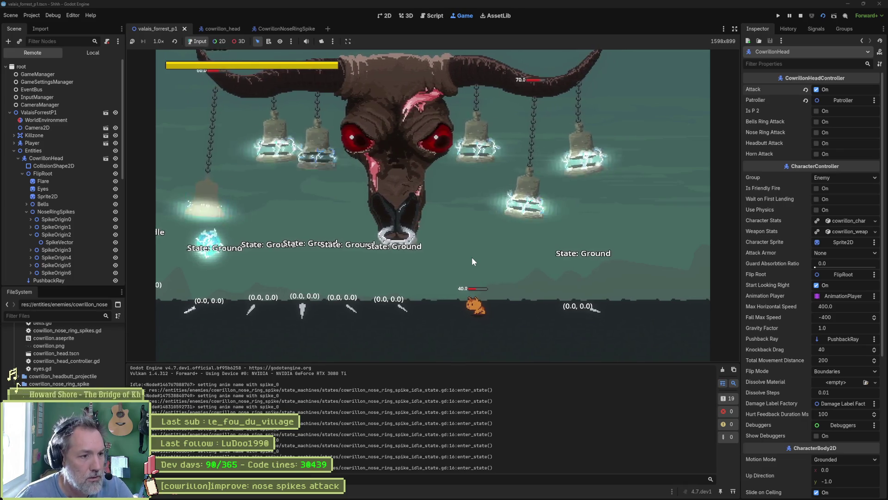
pyautogui.press('F5')
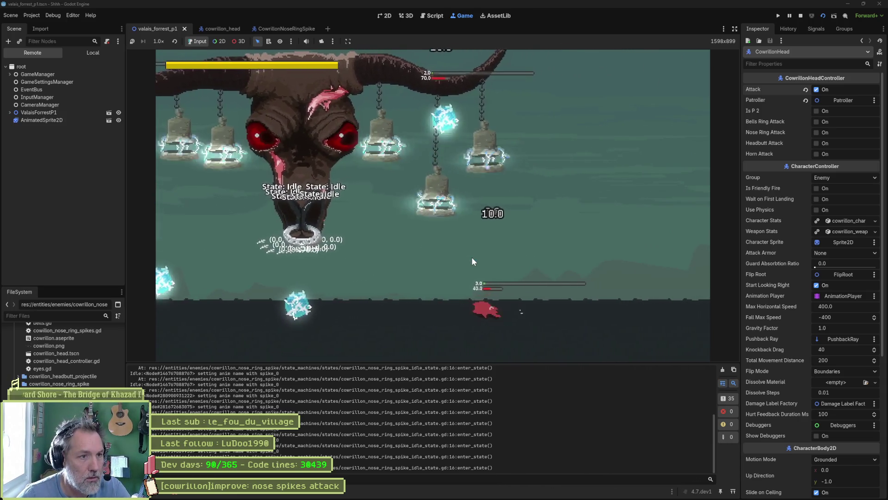
pyautogui.press('F8')
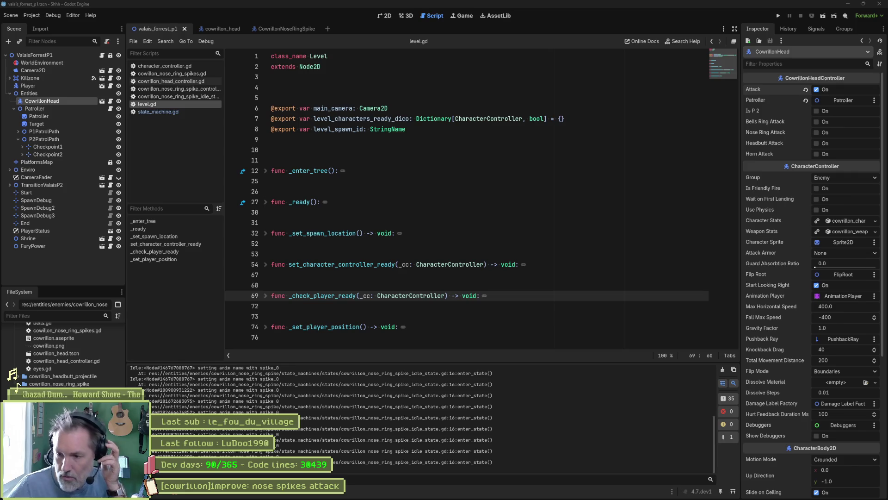
pyautogui.hotkey('alt', 'Tab')
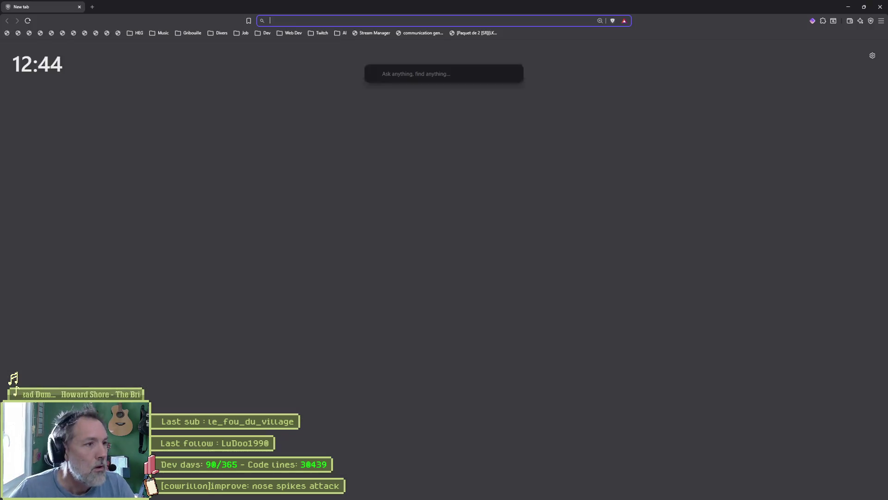
pyautogui.hotkey('alt', 'Tab')
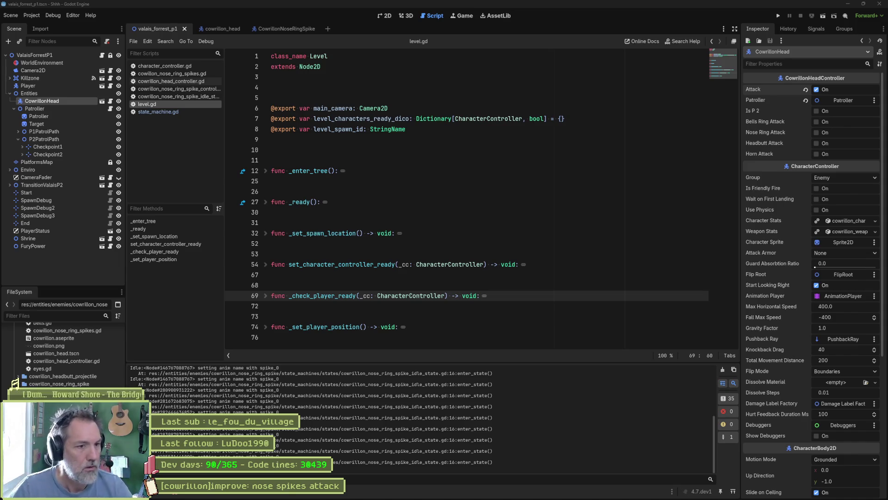
# Place the caret on lines 11 and 26 of level.gd, then list the debugger's 31 errors.
pyautogui.click(400, 164)
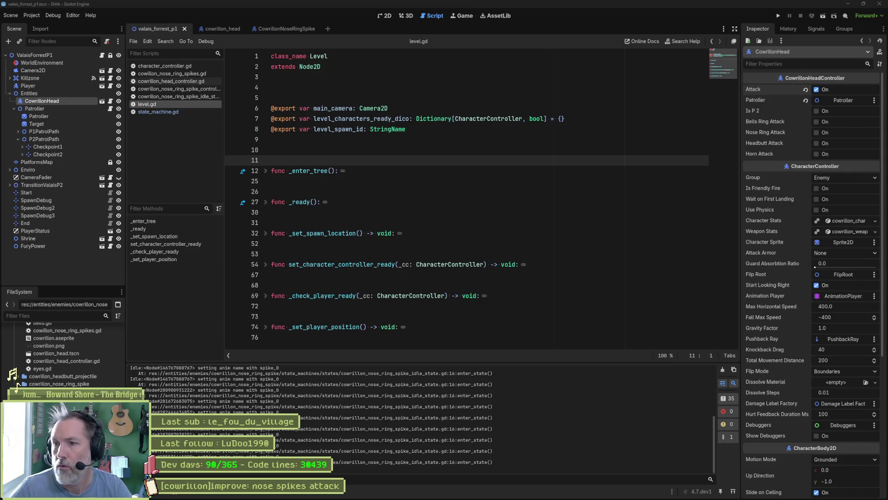
pyautogui.click(364, 191)
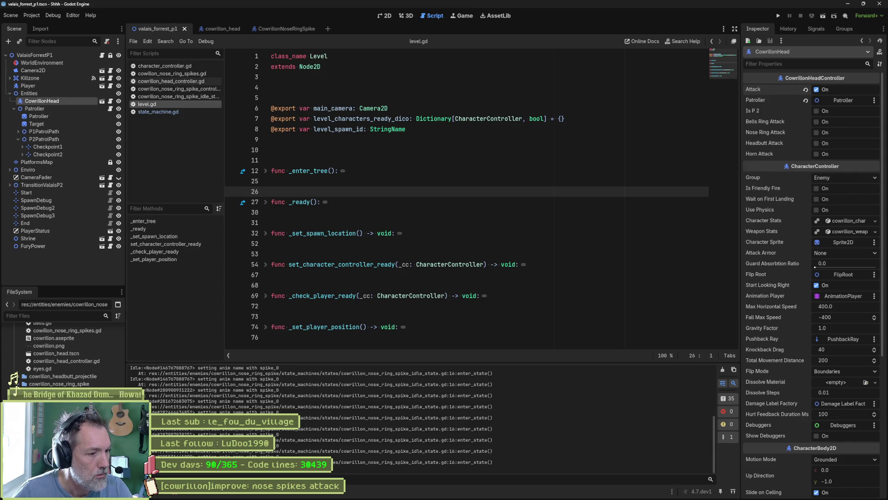
pyautogui.click(190, 337)
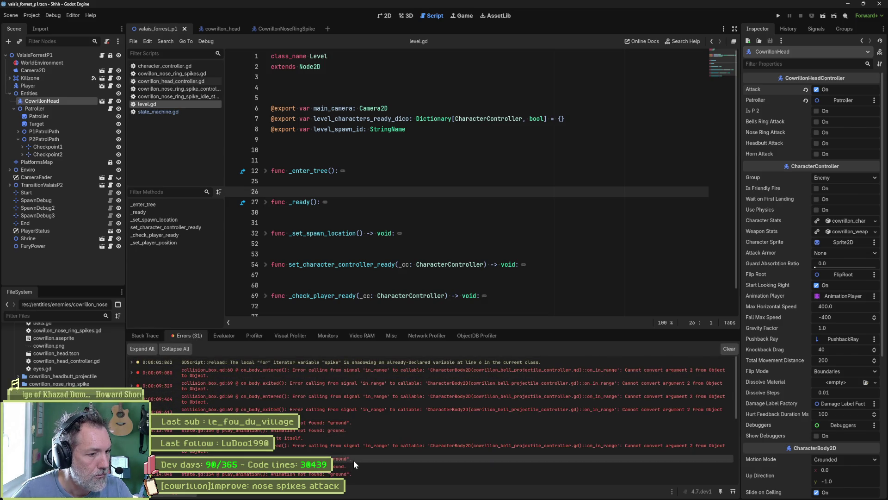
# Review the Errors list and character_controller.gd, then open cowrillon_nose_ring_spike_controller.gd at its end.
pyautogui.scroll(-5, 351, 463)
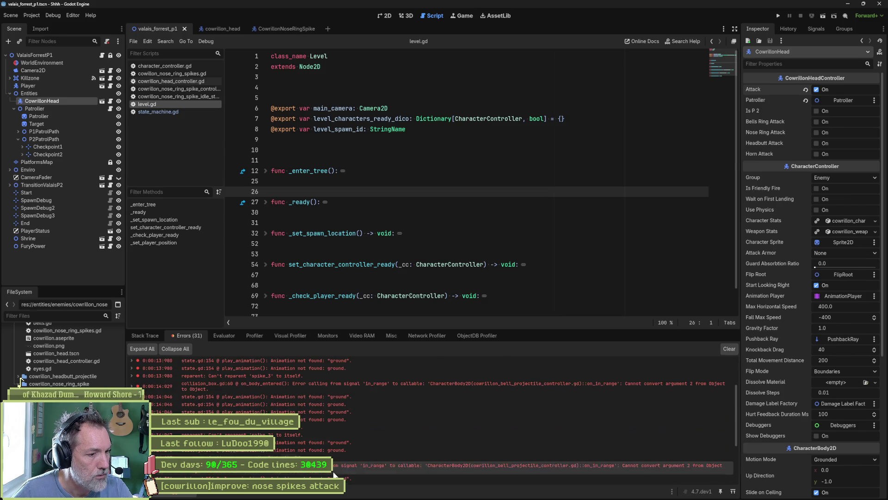
pyautogui.scroll(5, 334, 472)
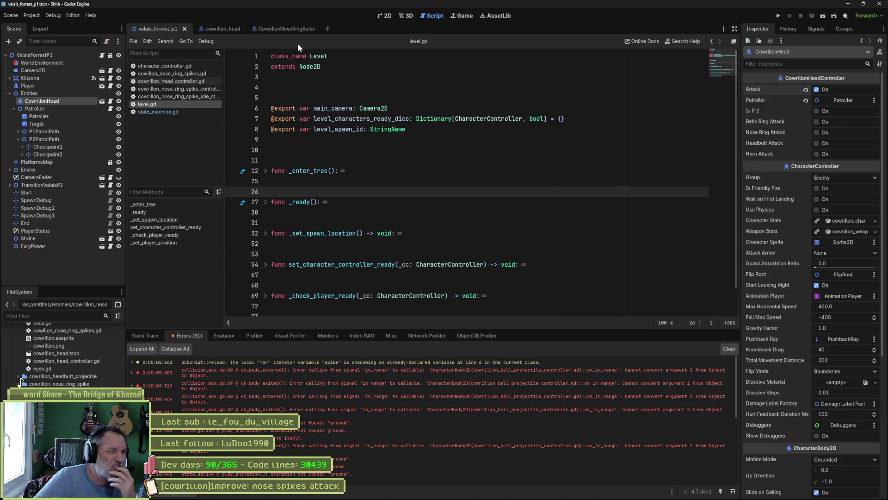
pyautogui.click(184, 65)
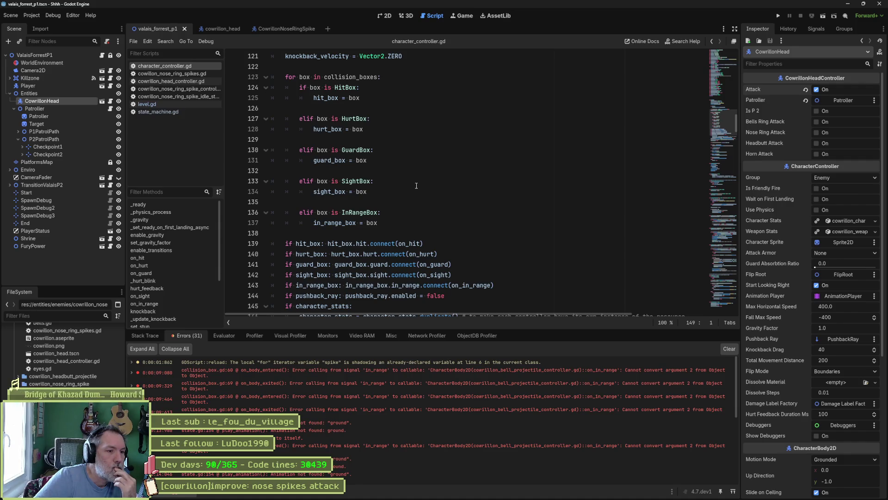
pyautogui.click(198, 88)
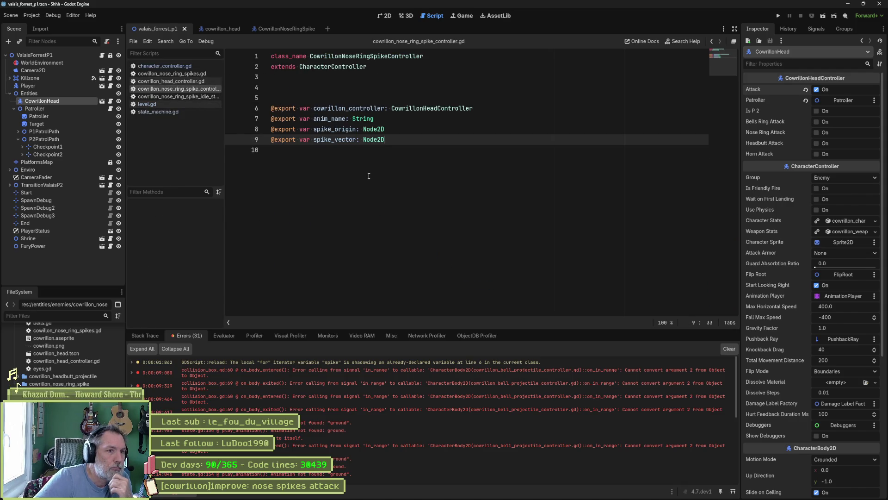
pyautogui.click(437, 176)
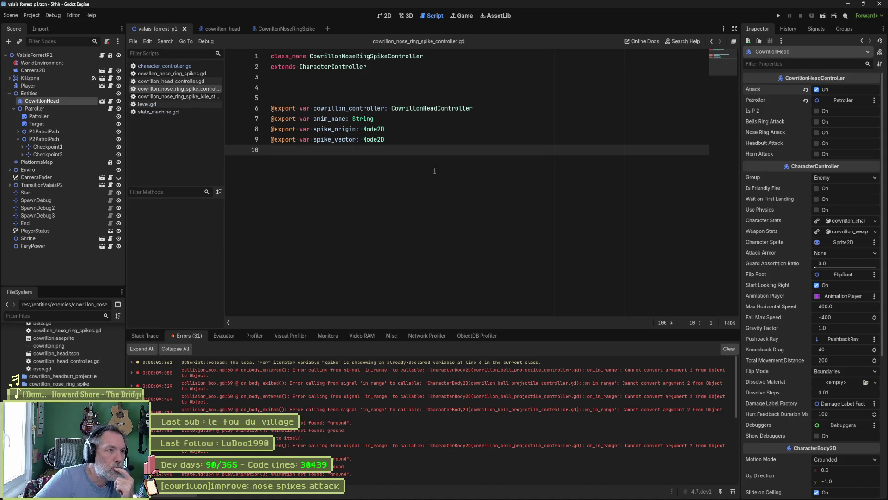
# In the CowrillonNoseRingSpike scene, inspect the Attack state and Idle's script, then return to the spike controller script.
pyautogui.click(278, 29)
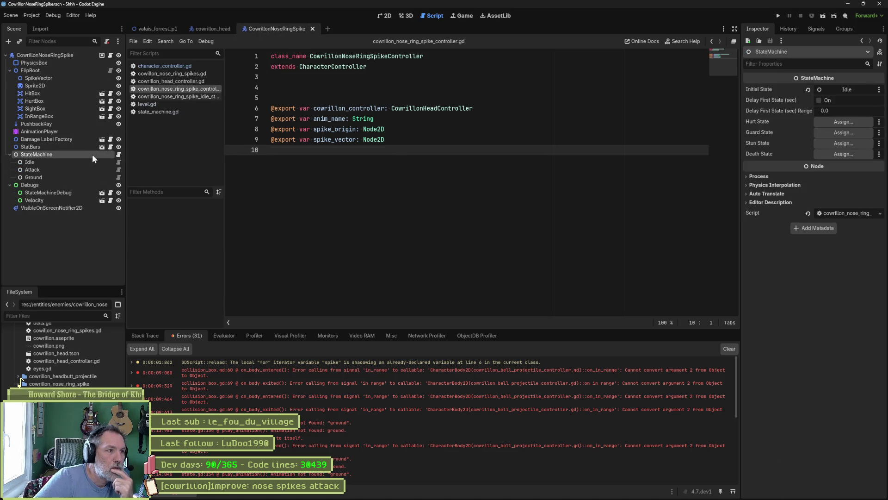
pyautogui.click(40, 170)
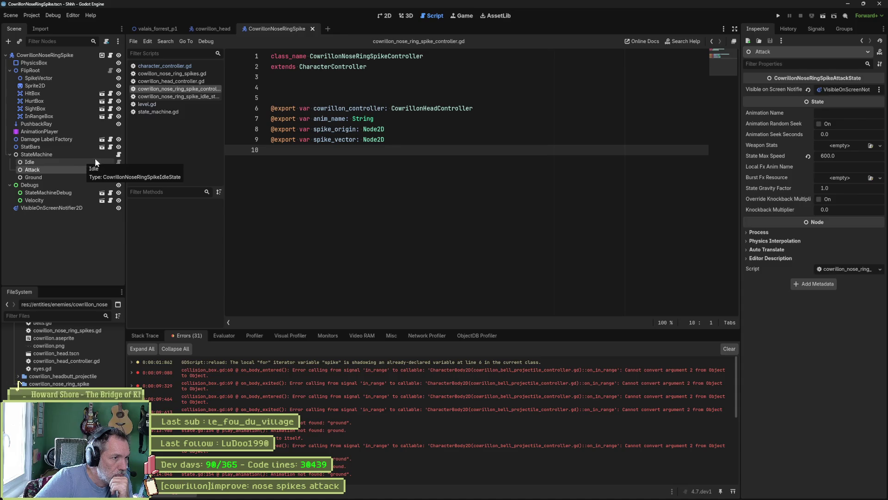
pyautogui.click(118, 162)
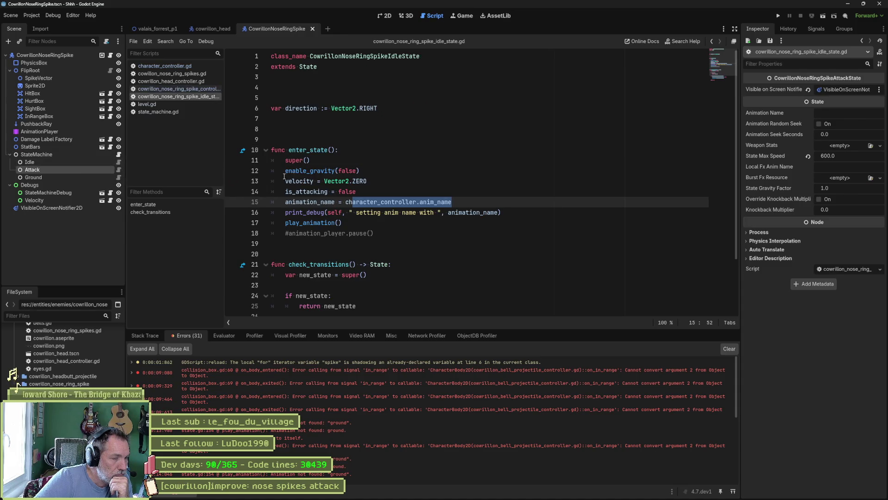
pyautogui.click(363, 202)
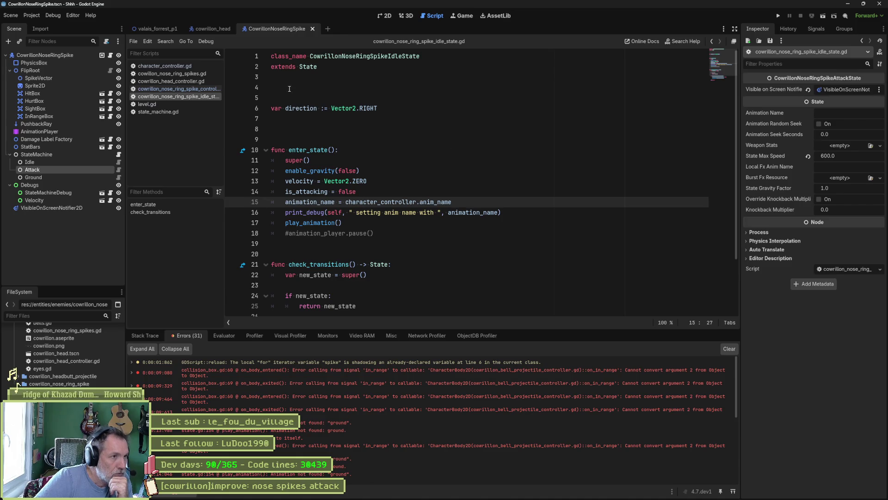
pyautogui.click(178, 88)
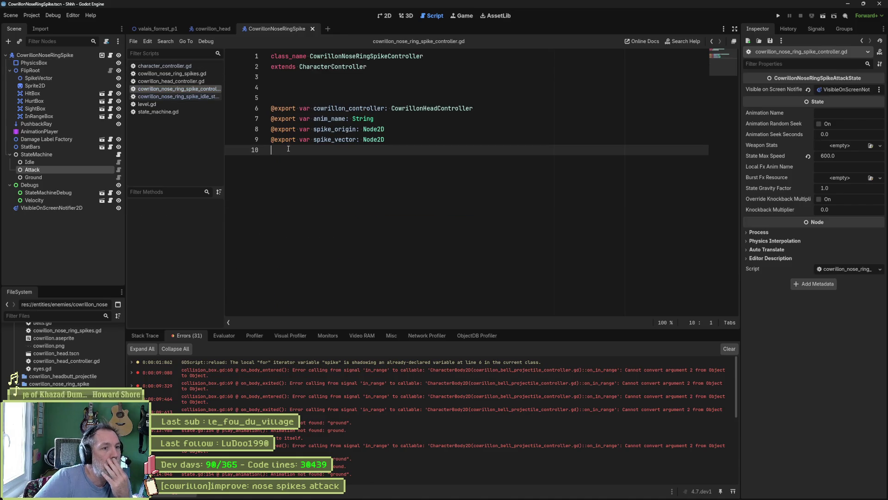
# Declare func set_anim_names(_name: String) -> void: with a placeholder pass body.
pyautogui.press('Return')
pyautogui.press('Return')
pyautogui.press('Return')
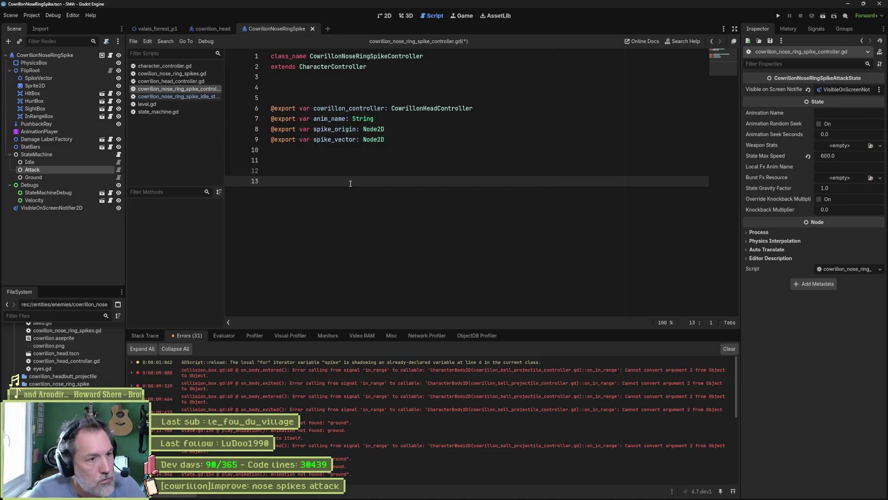
pyautogui.write('func ')
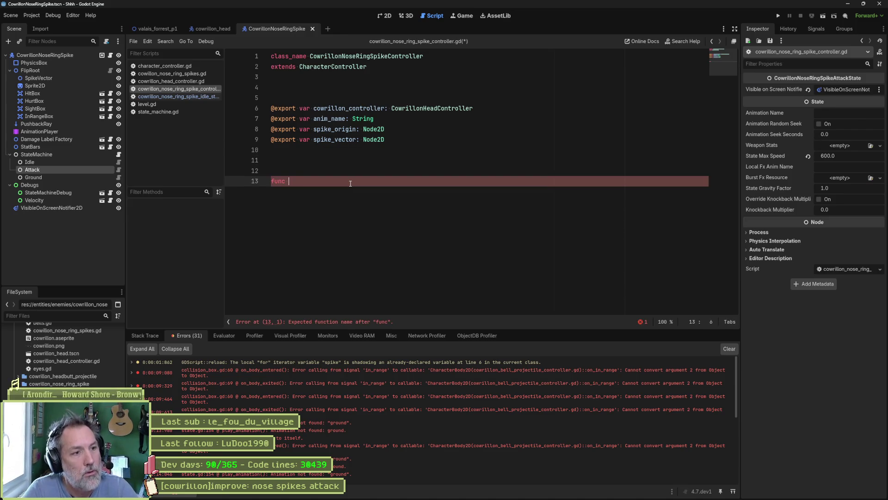
pyautogui.write('set_an')
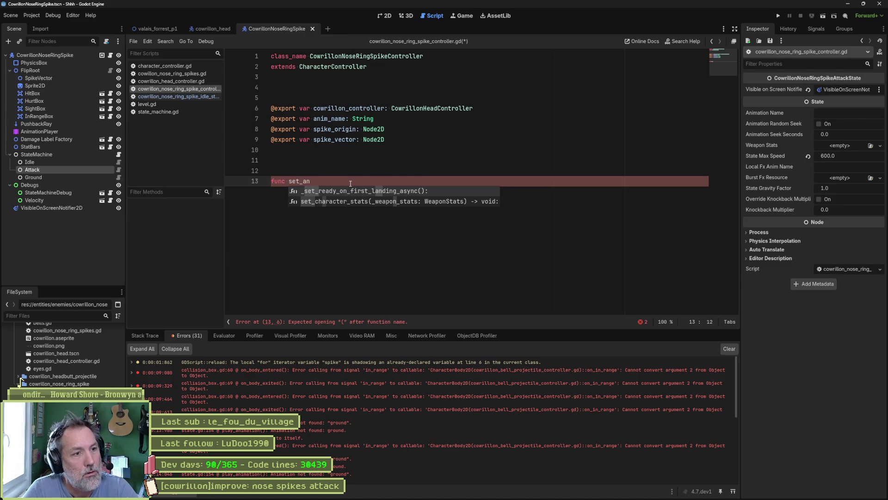
pyautogui.write('im_names')
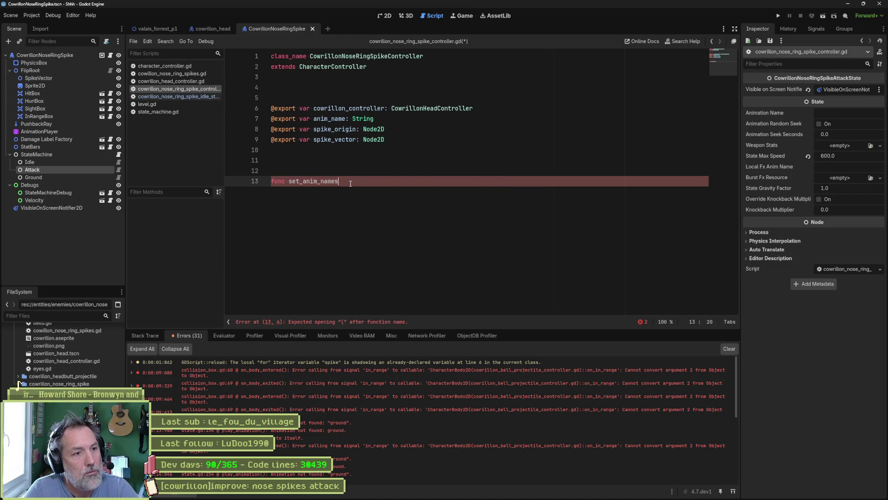
pyautogui.write('(_name: String)')
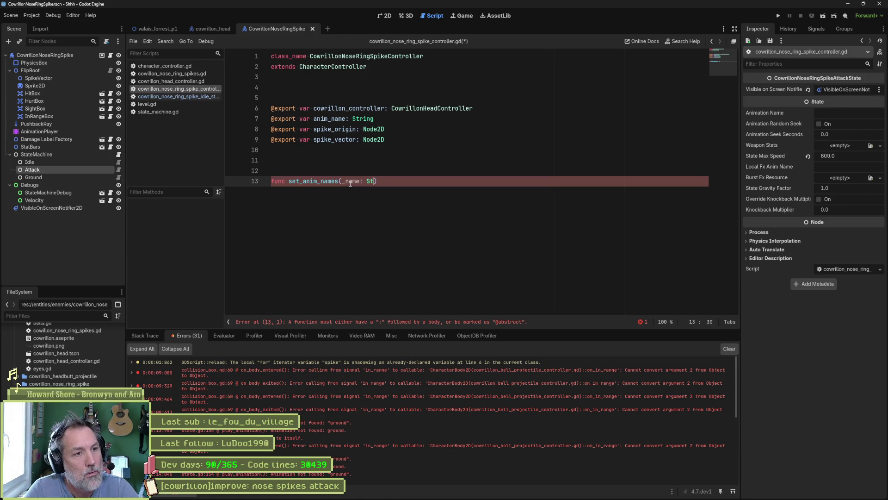
pyautogui.write('-> void:')
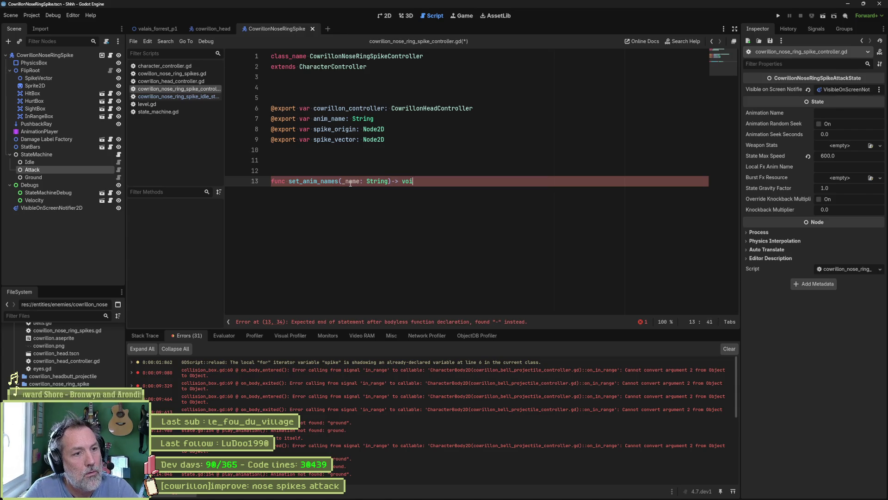
pyautogui.press('Up')
pyautogui.press('Down')
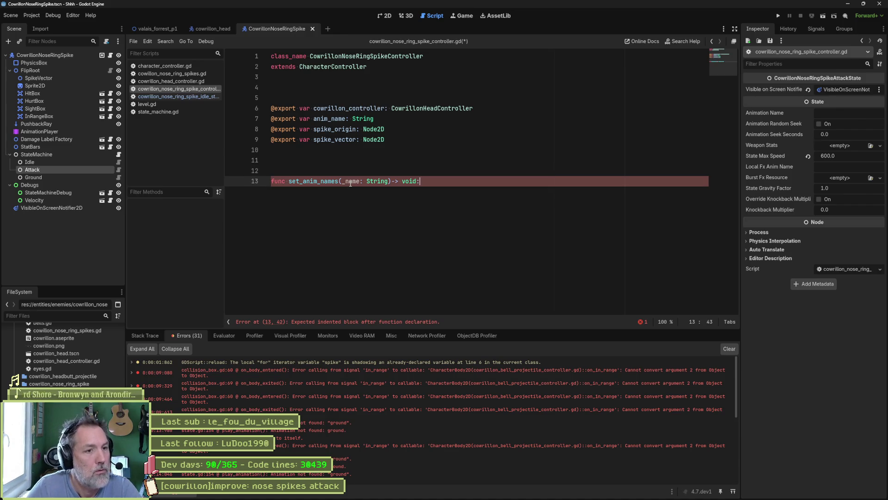
pyautogui.press('End')
pyautogui.press('Return')
pyautogui.write('pass')
pyautogui.press('Up')
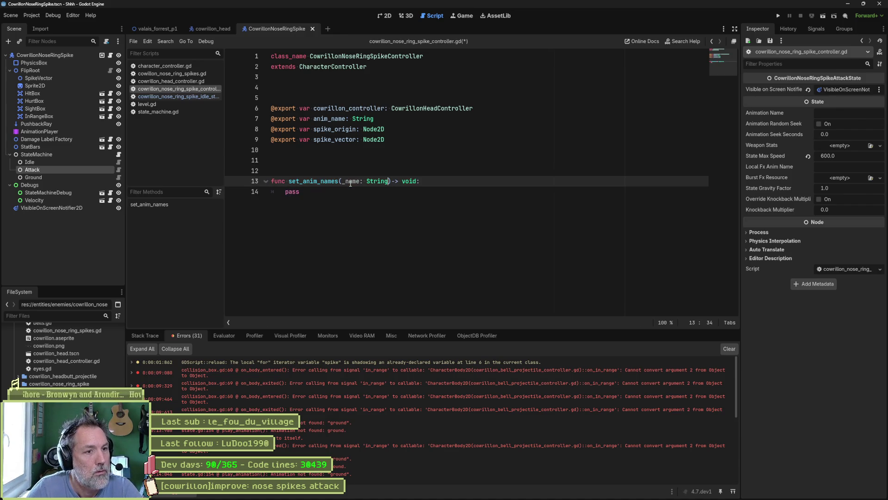
pyautogui.press('Right')
pyautogui.press('Right')
pyautogui.press('Right')
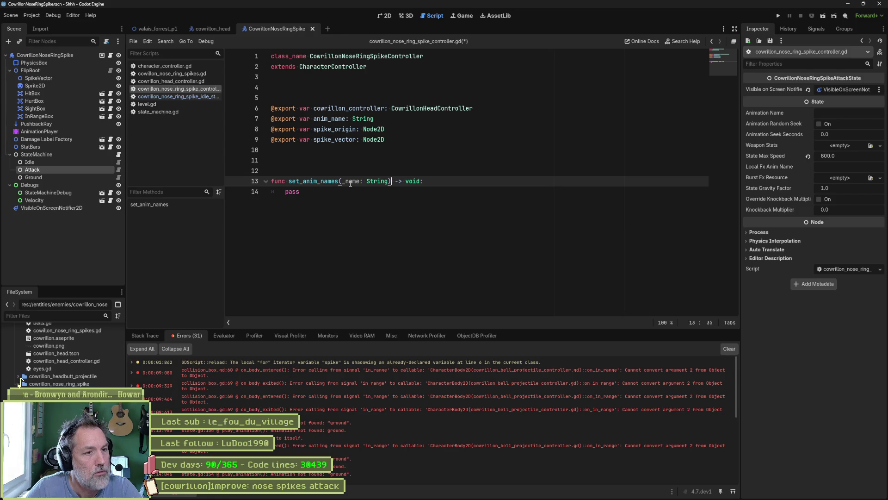
pyautogui.press('Left')
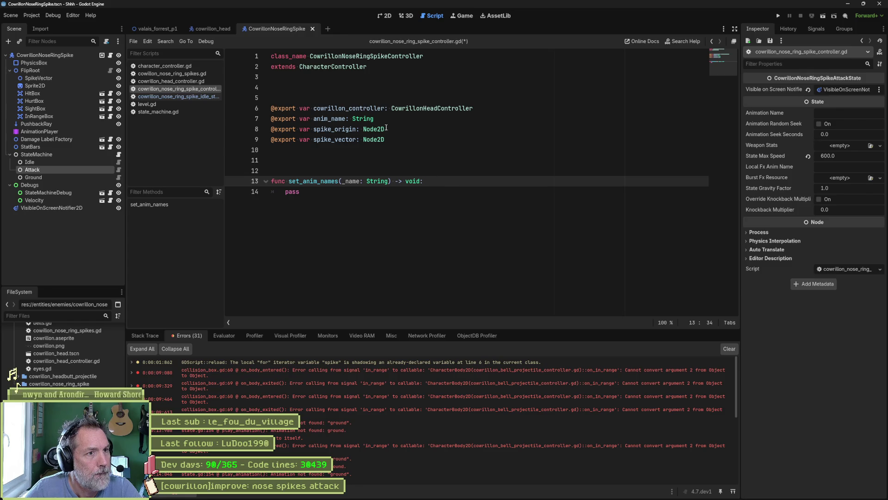
# Replace pass with a state_machines call, then erase the unfinished line, leaving the body empty.
pyautogui.doubleClick(292, 193)
pyautogui.write('state')
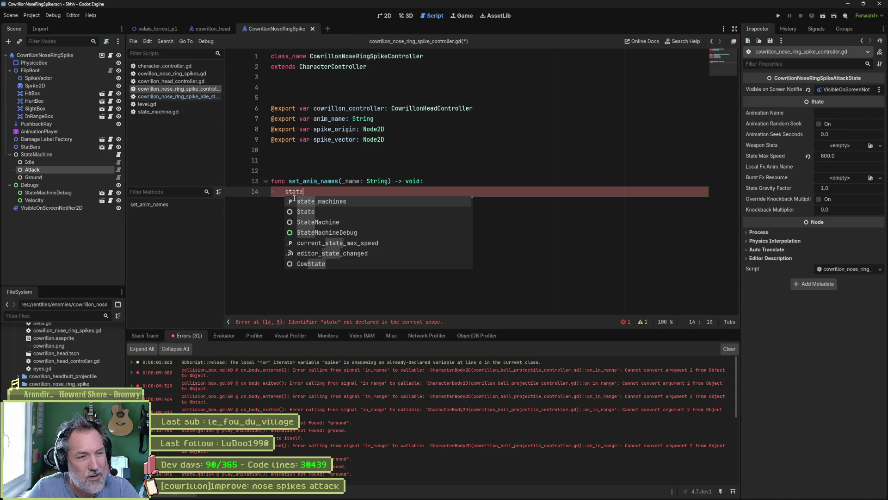
pyautogui.press('BackSpace')
pyautogui.press('BackSpace')
pyautogui.press('BackSpace')
pyautogui.write('stat')
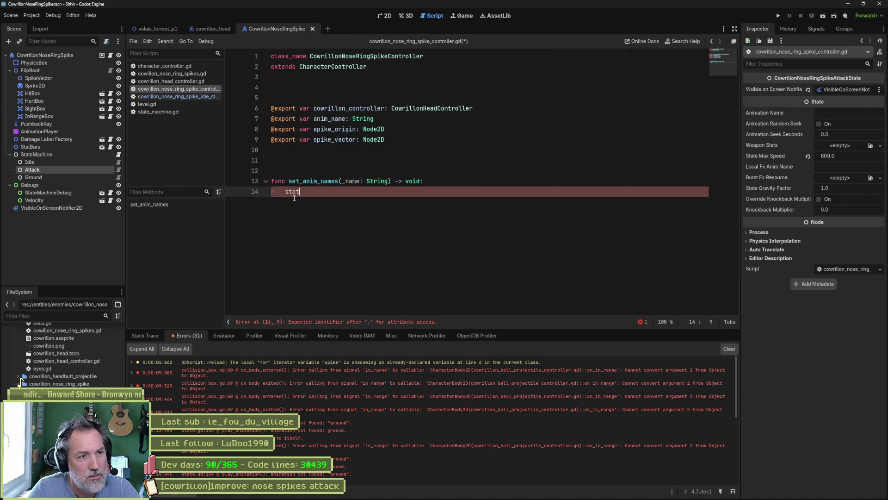
pyautogui.press('Return')
pyautogui.write('.cu')
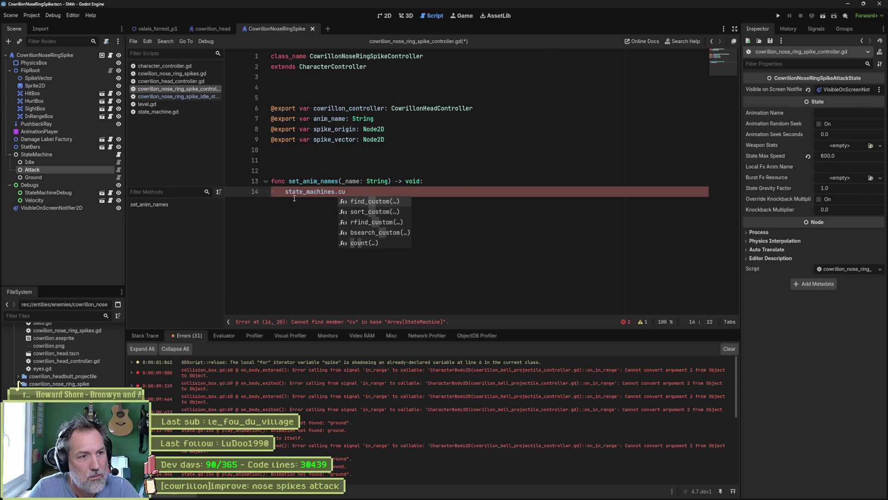
pyautogui.press('BackSpace')
pyautogui.press('BackSpace')
pyautogui.press('BackSpace')
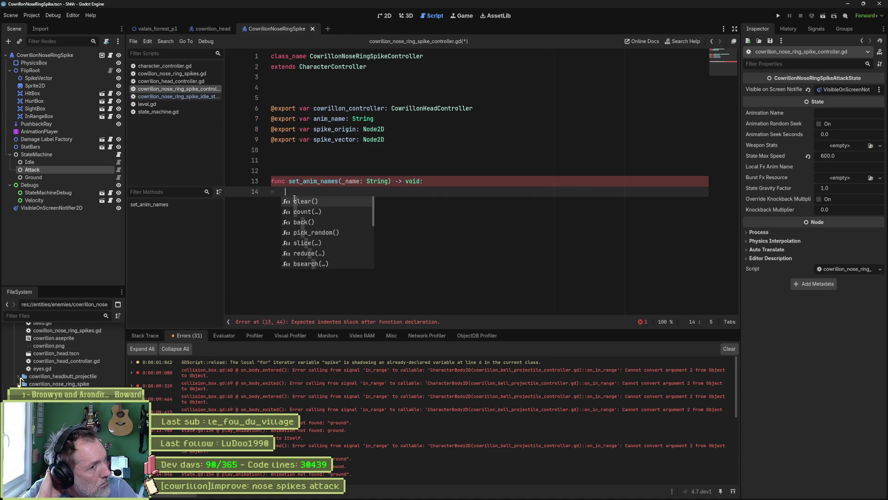
pyautogui.click(291, 168)
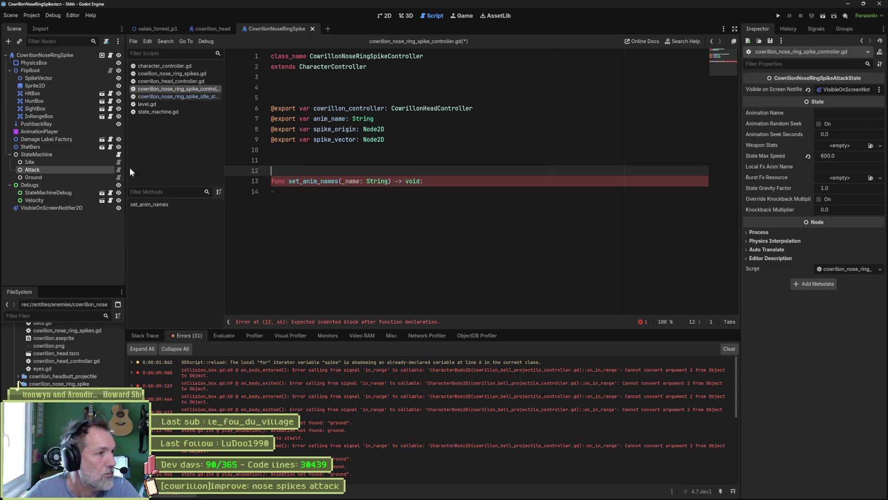
pyautogui.moveTo(31, 158); pyautogui.dragTo(321, 151)
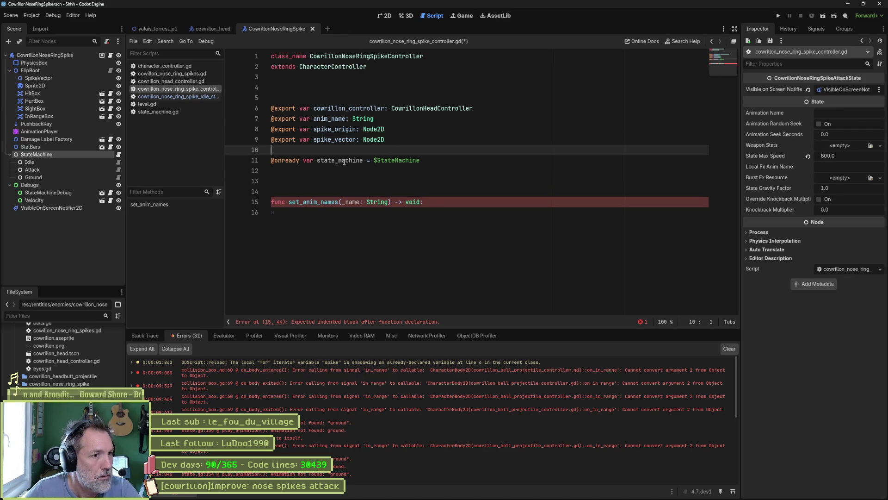
pyautogui.doubleClick(340, 160)
pyautogui.hotkey('ctrl', 'c')
pyautogui.click(428, 230)
pyautogui.hotkey('ctrl', 'v')
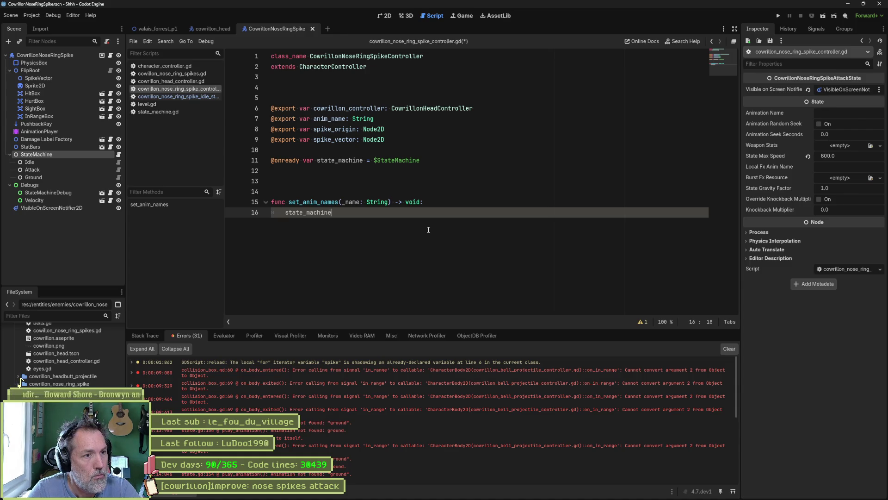
# Write the loop for state in state_machine.get_children(): in set_anim_names.
pyautogui.press('Home')
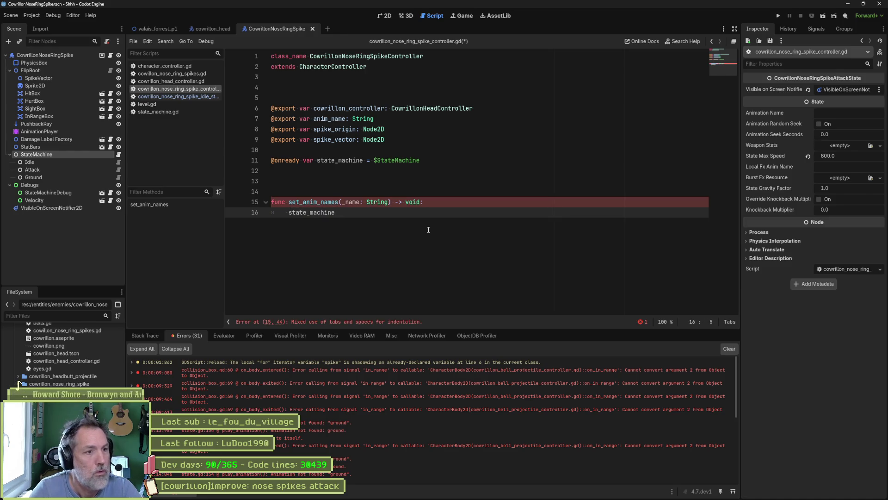
pyautogui.write('for state in')
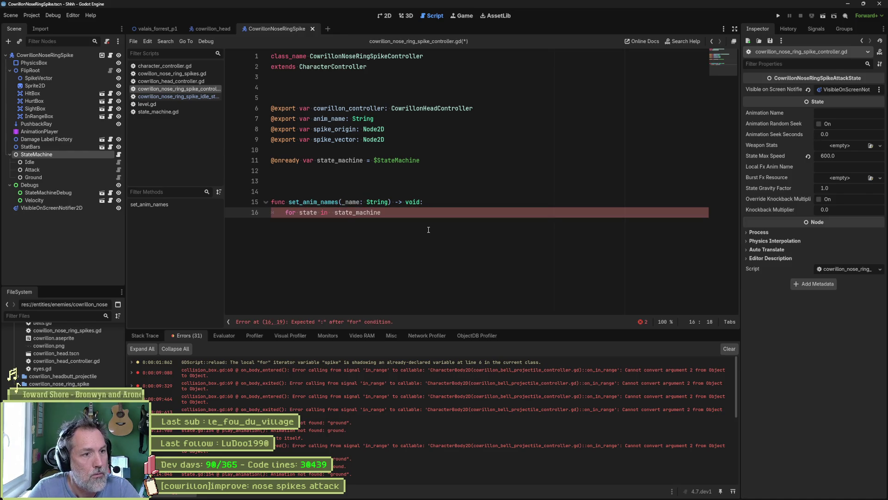
pyautogui.press('Delete')
pyautogui.write('.')
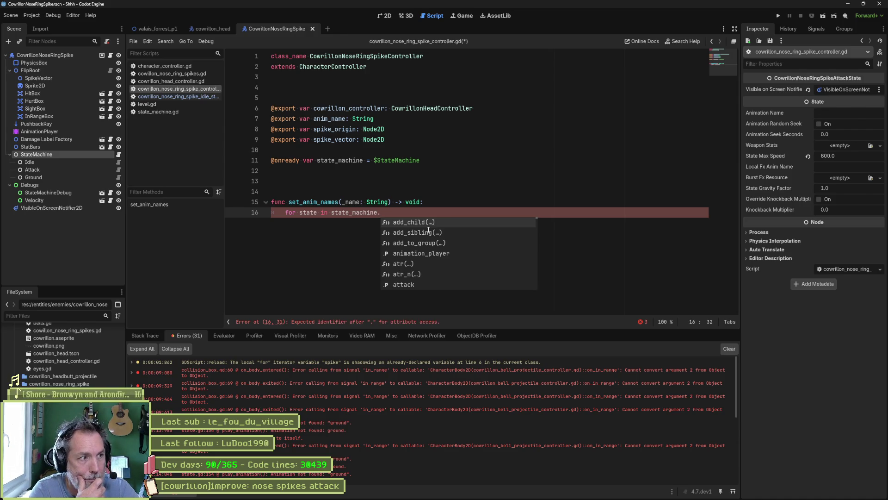
pyautogui.write('get_ch')
pyautogui.press('Return')
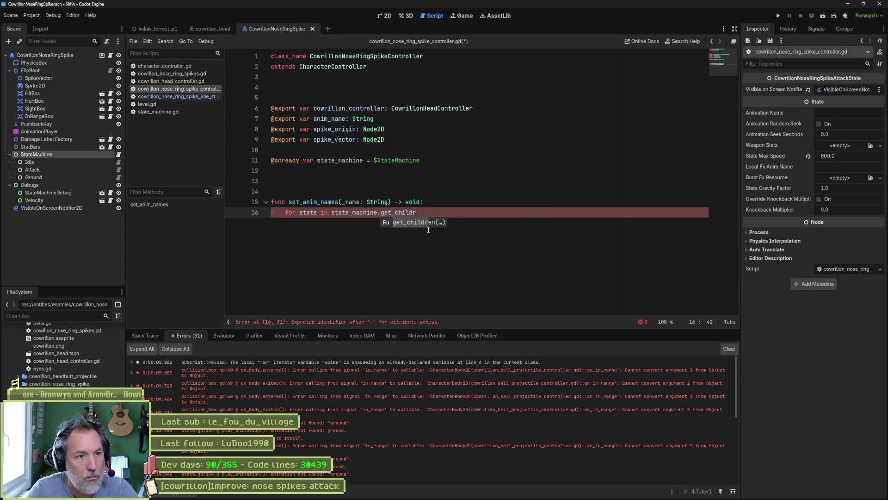
pyautogui.write(':')
pyautogui.press('Return')
# Print self, _name and each state.name with print_debug in the loop, then save the script.
pyautogui.write('p')
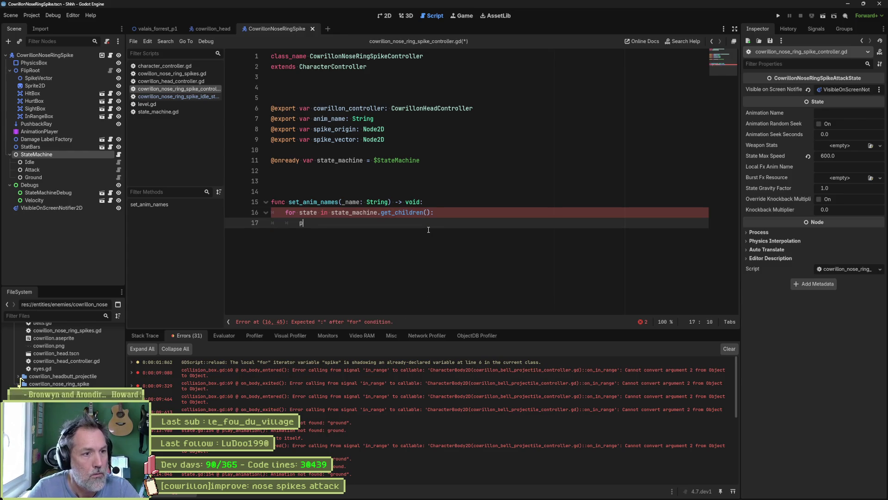
pyautogui.write('rint_debug(seflm,')
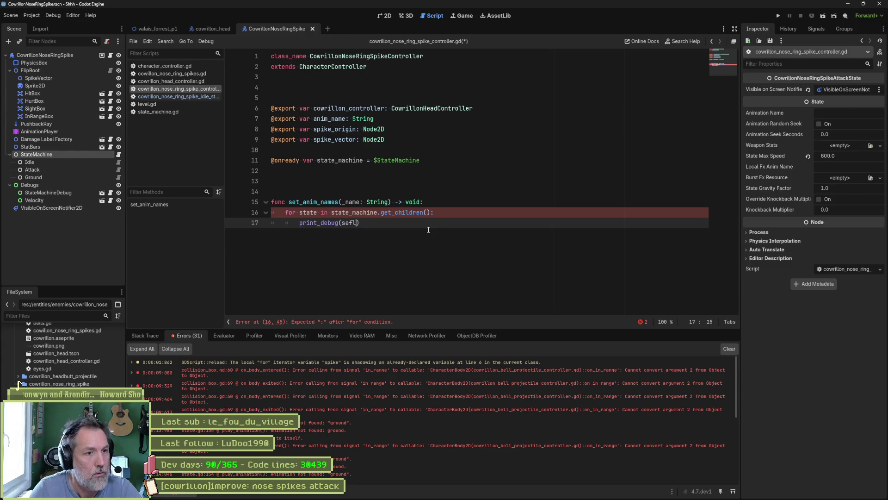
pyautogui.press('BackSpace')
pyautogui.press('BackSpace')
pyautogui.press('BackSpace')
pyautogui.write('lf, " setti')
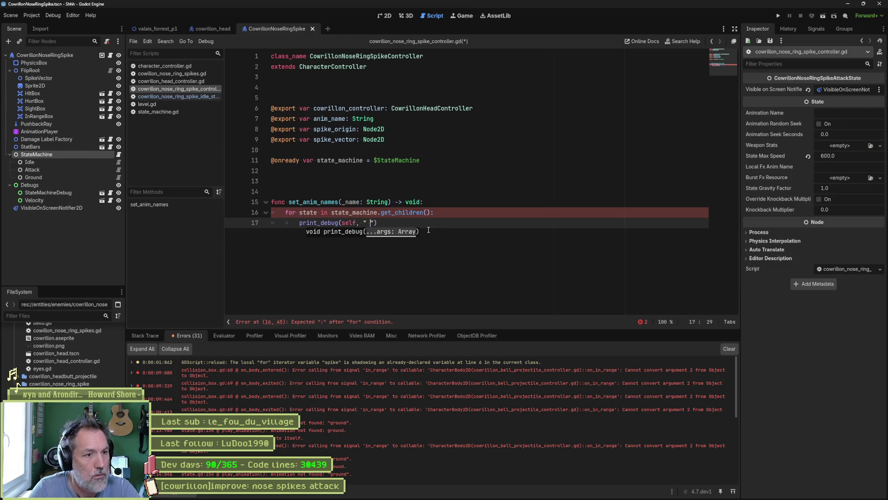
pyautogui.write('ng name')
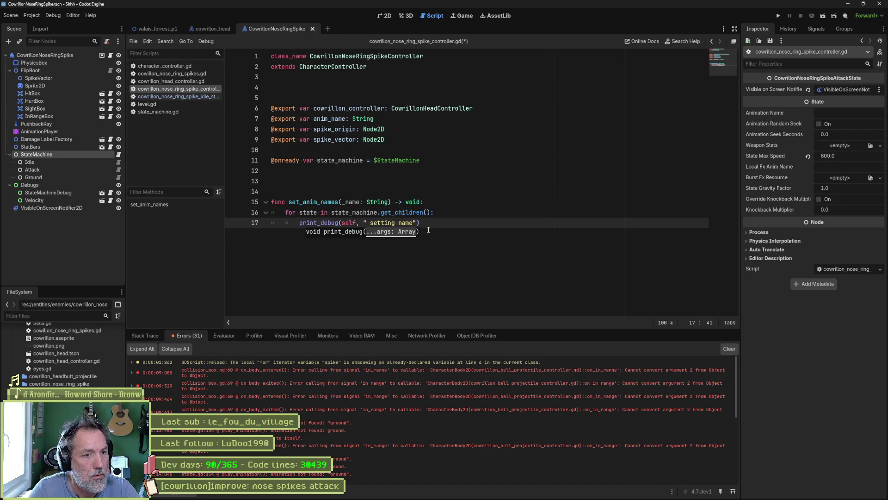
pyautogui.press('BackSpace')
pyautogui.press('BackSpace')
pyautogui.press('BackSpace')
pyautogui.write(', _name, " ')
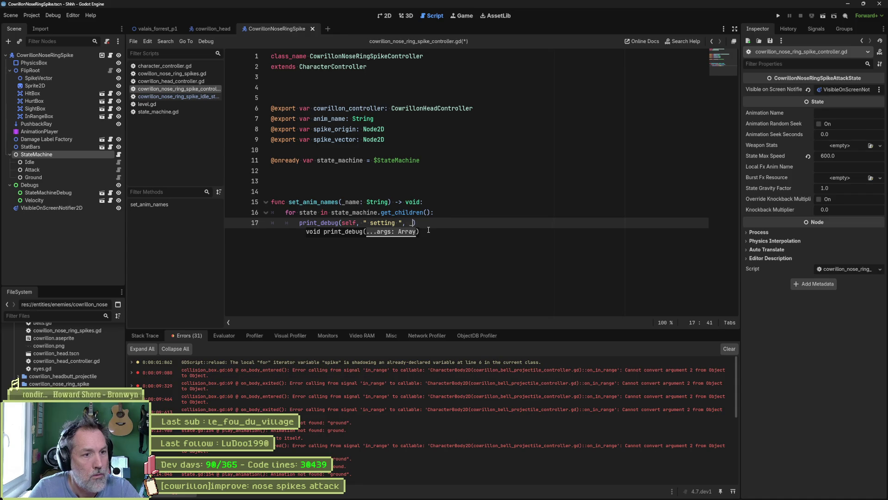
pyautogui.write('for state "')
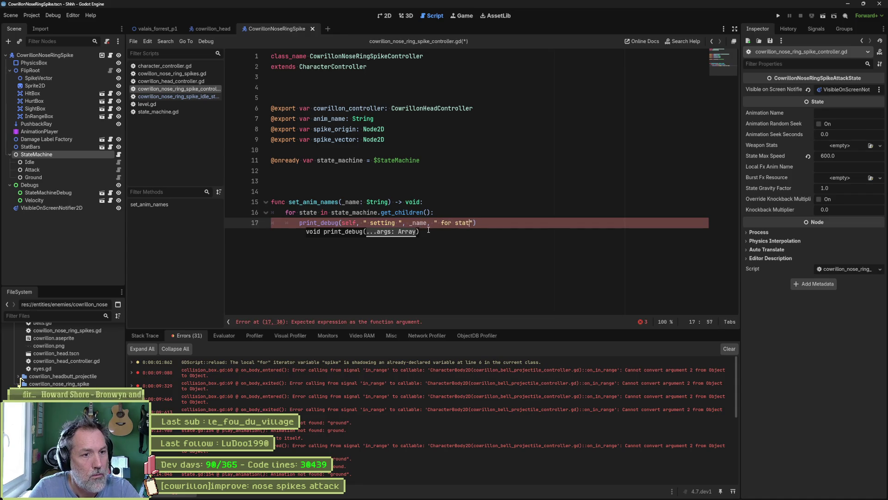
pyautogui.write(', state.name')
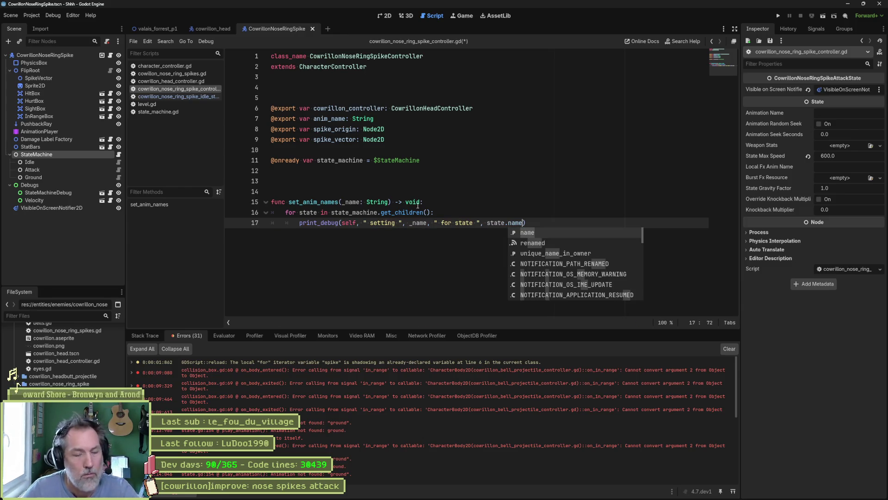
pyautogui.doubleClick(334, 200)
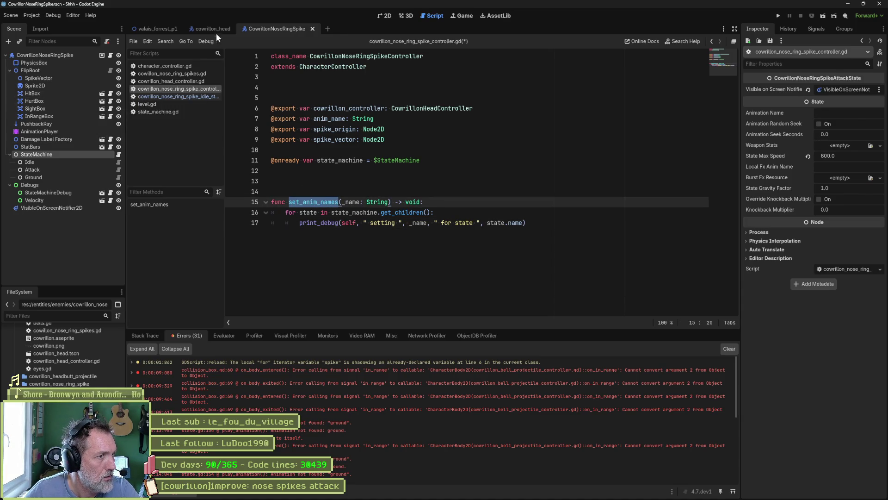
pyautogui.hotkey('ctrl', 's')
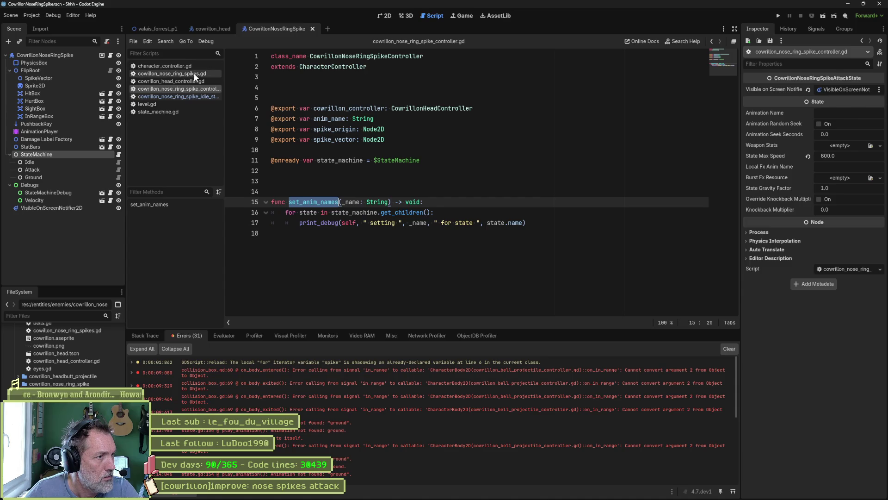
# In cowillon_nose_ring_spikes.gd, call s_controller.set_anim_names(s.name) after naming each spike, save, and run.
pyautogui.click(193, 74)
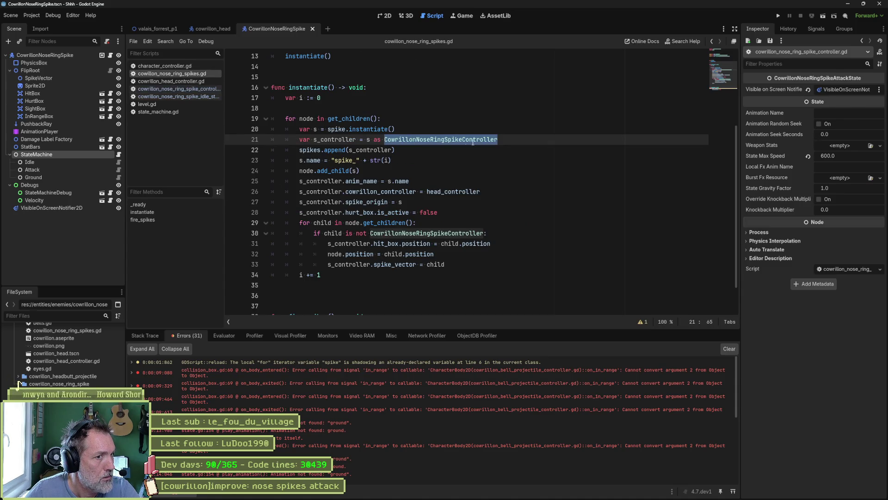
pyautogui.click(526, 141)
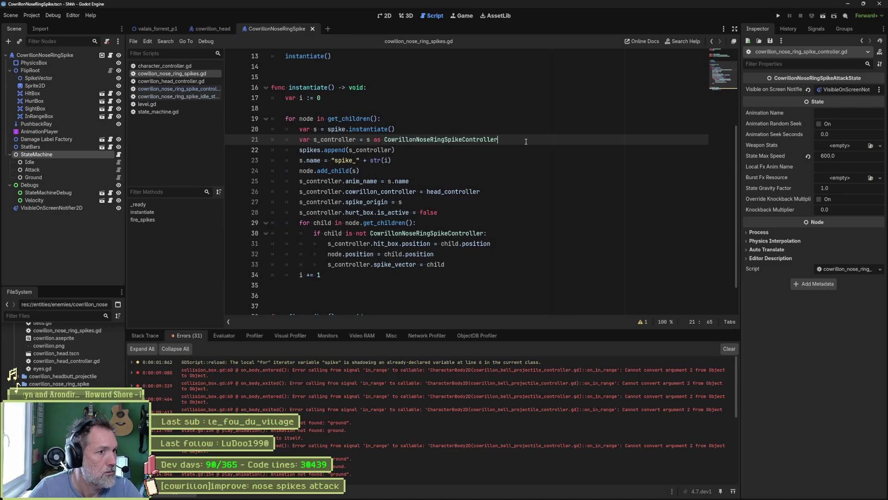
pyautogui.press('Return')
pyautogui.write('s_contro')
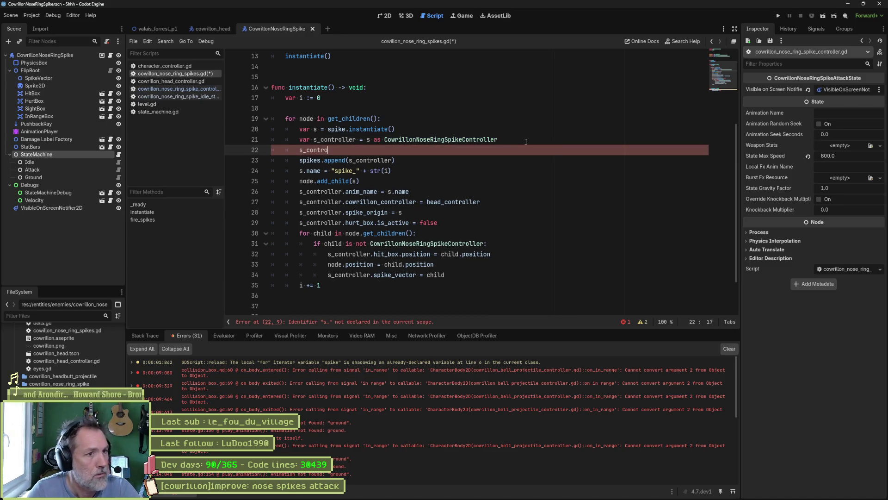
pyautogui.write('ller.set_anim_names')
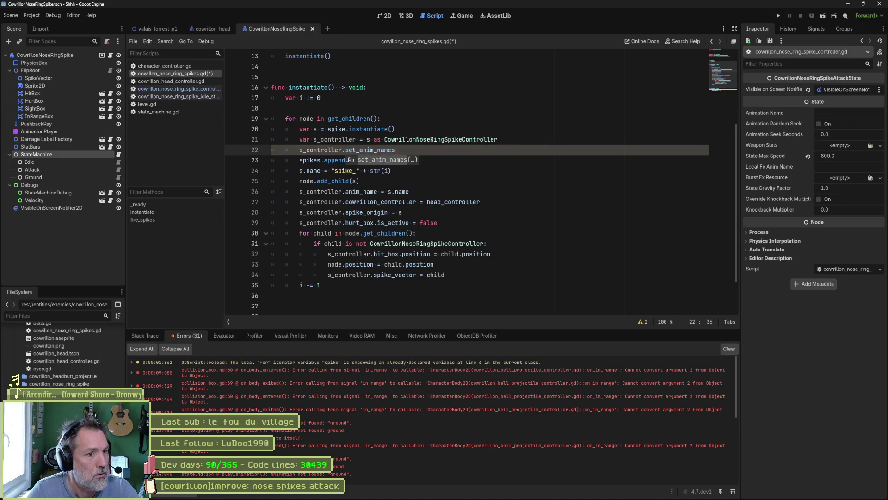
pyautogui.press('Return')
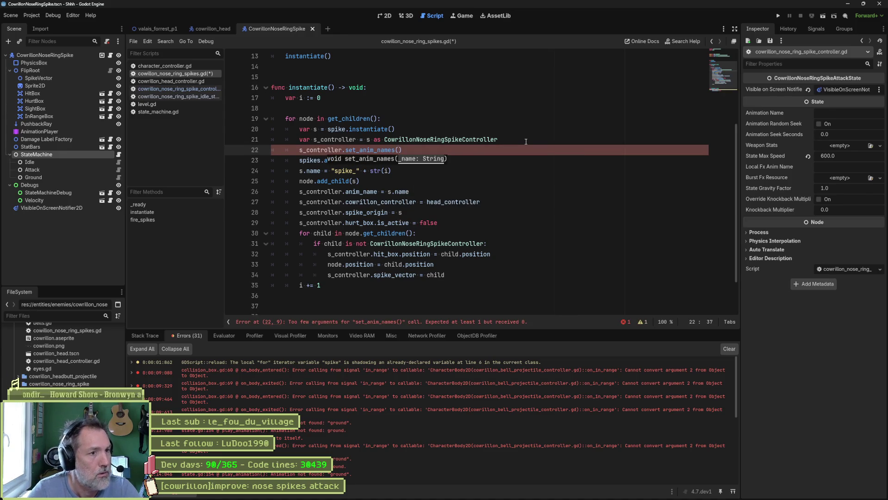
pyautogui.hotkey('alt', 'Down')
pyautogui.hotkey('alt', 'Down')
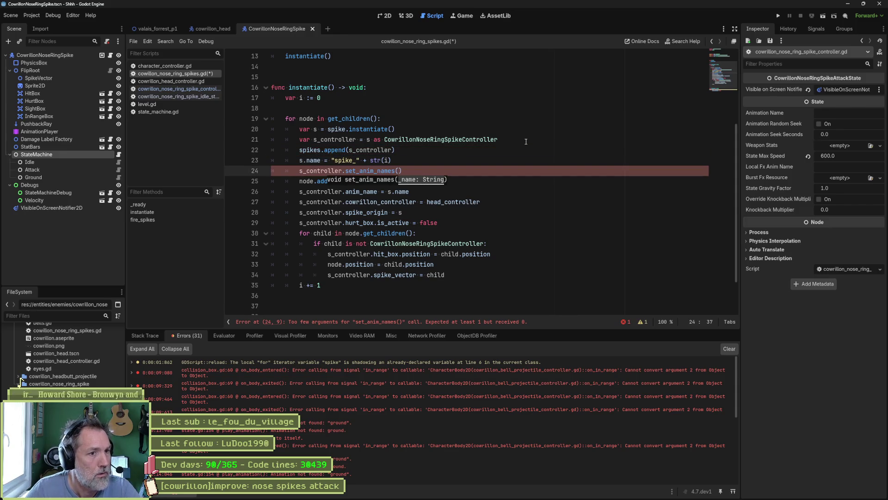
pyautogui.write('s.name')
pyautogui.hotkey('ctrl', 's')
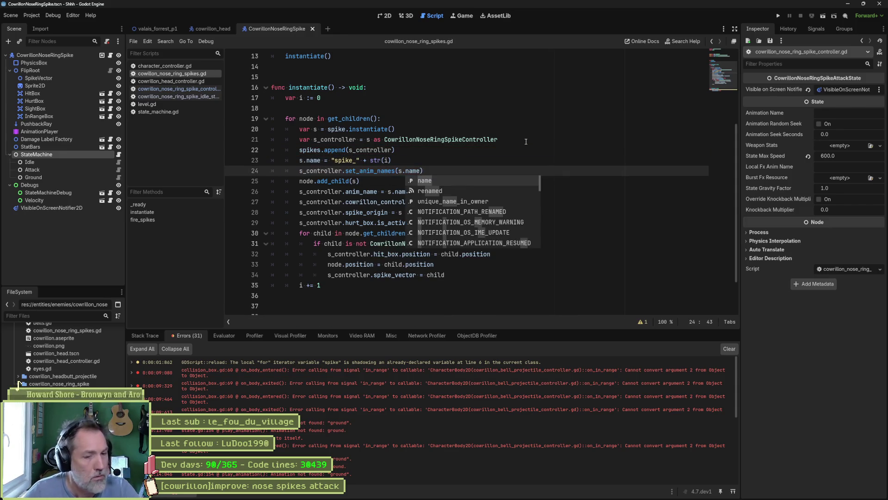
pyautogui.click(167, 29)
pyautogui.press('F6')
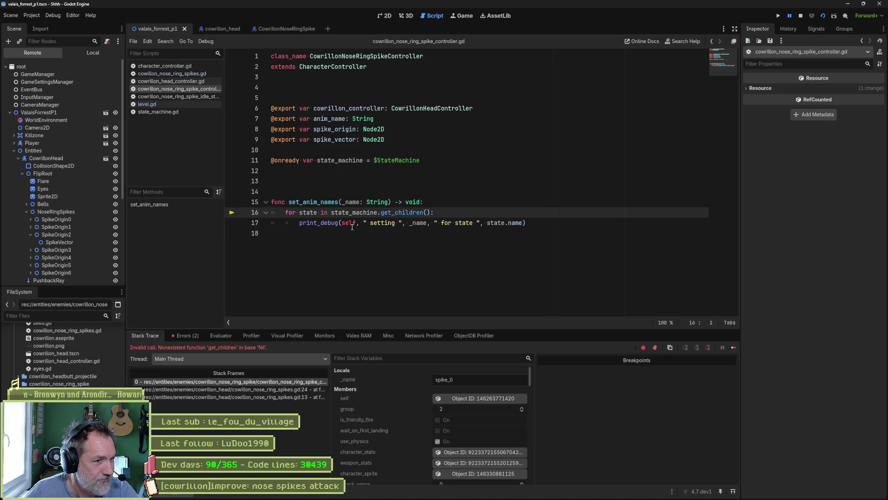
# Inspect the Nil state_machine and the get_children docs on line 16 while the debugger is paused.
pyautogui.doubleClick(359, 213)
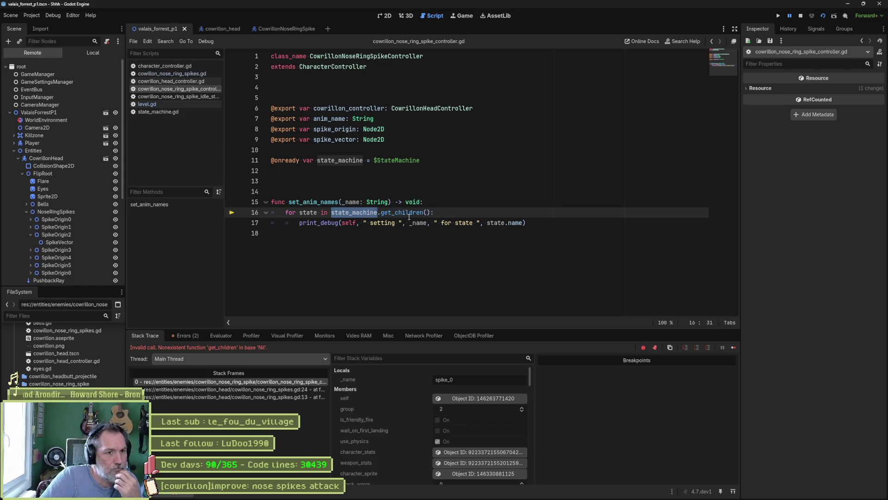
pyautogui.moveTo(409, 217)
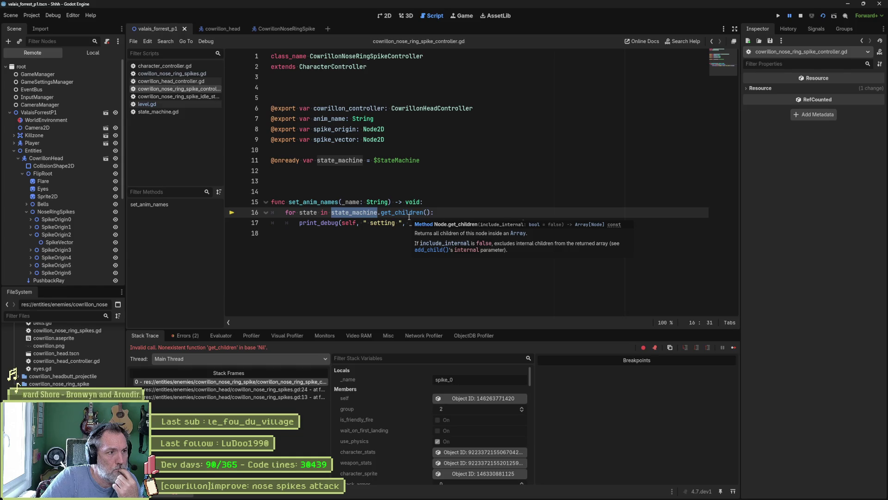
pyautogui.scroll(-5, 49, 179)
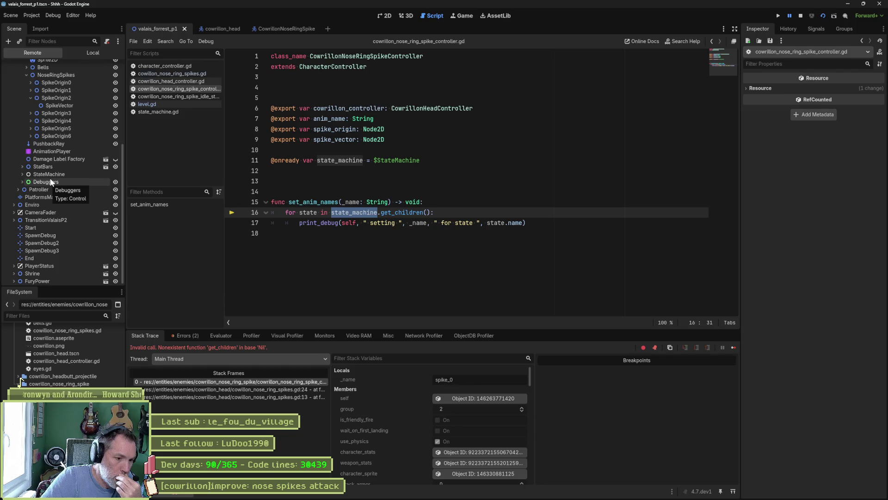
# Open state_machine.gd and read its exported initial, hurt, guard, stun and death states.
pyautogui.click(162, 112)
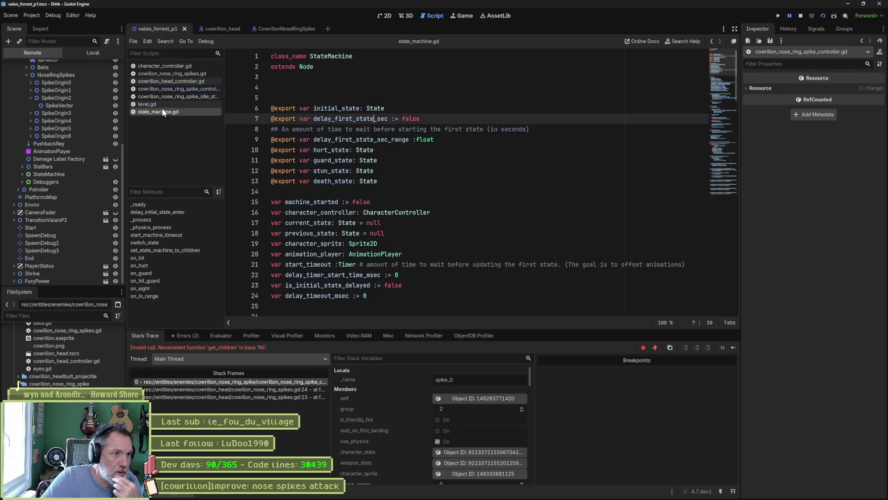
pyautogui.scroll(-2, 356, 185)
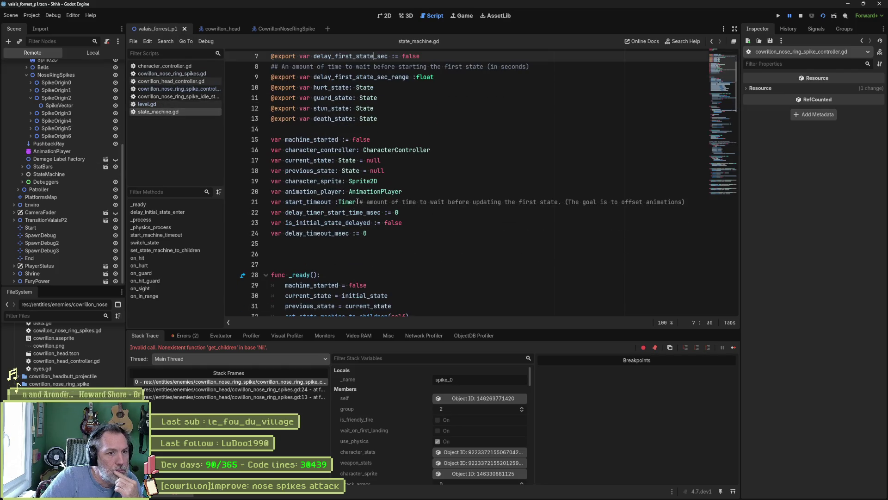
pyautogui.scroll(-7, 357, 202)
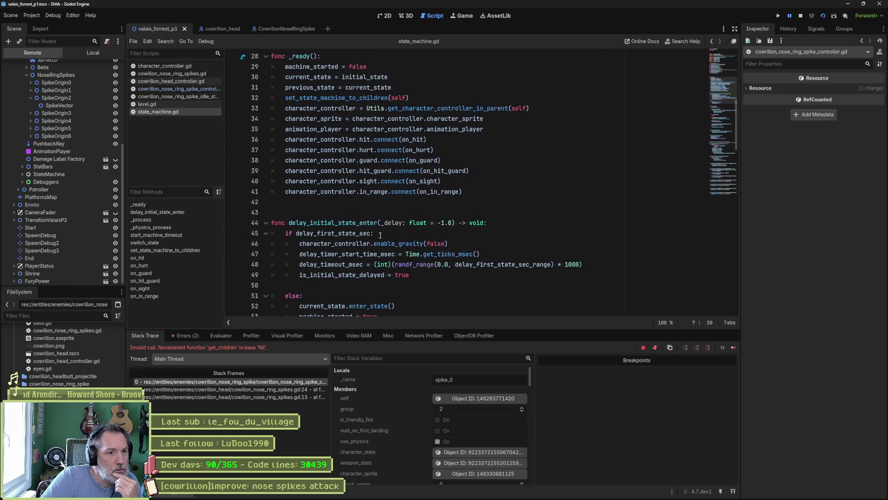
pyautogui.scroll(9, 445, 242)
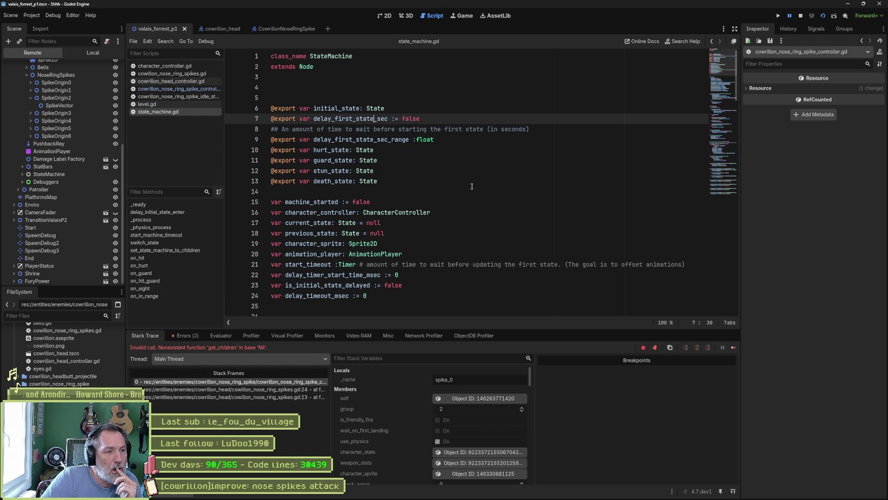
pyautogui.moveTo(366, 497)
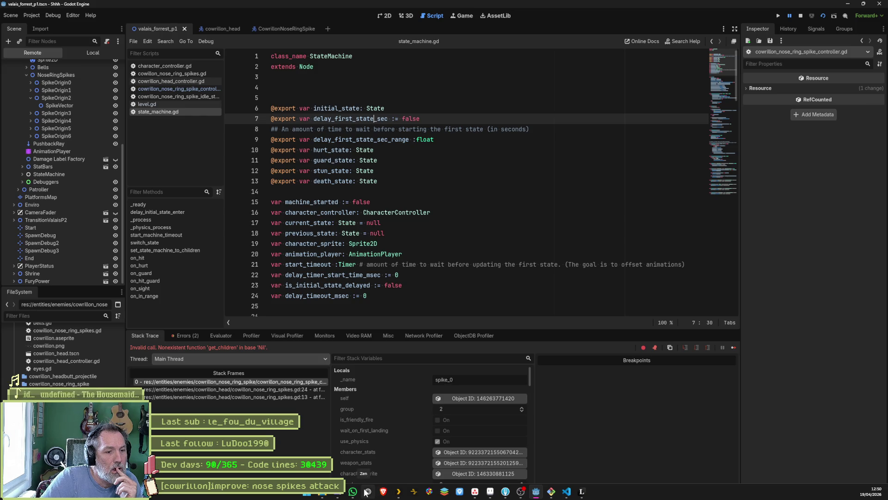
# In the CowrillonNoseRingSpike scene, inspect the running StateMachine node in the Remote tree.
pyautogui.click(285, 28)
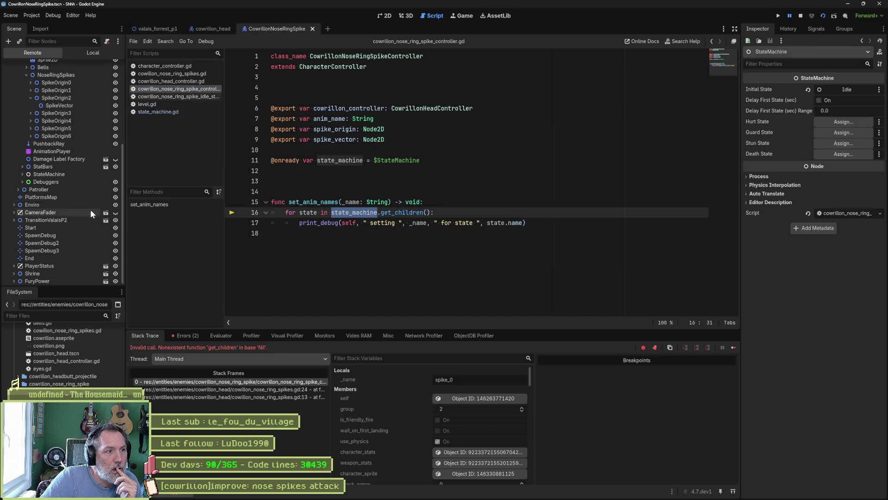
pyautogui.scroll(2, 56, 259)
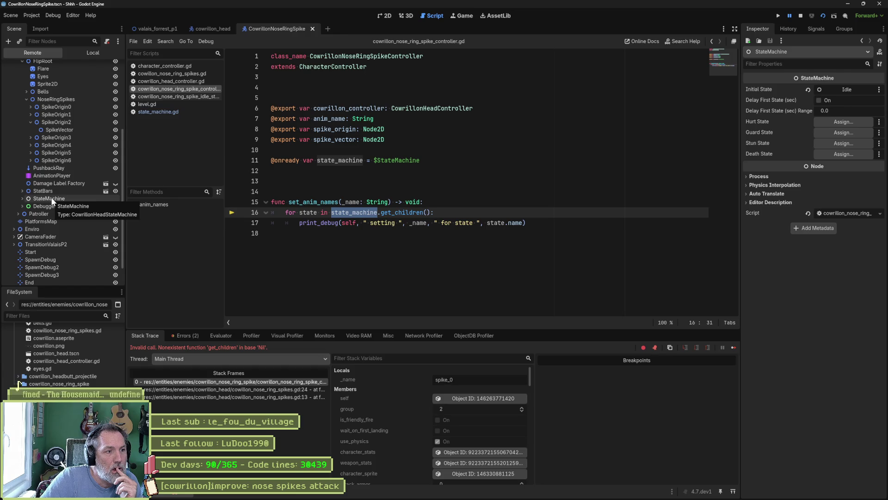
pyautogui.click(49, 198)
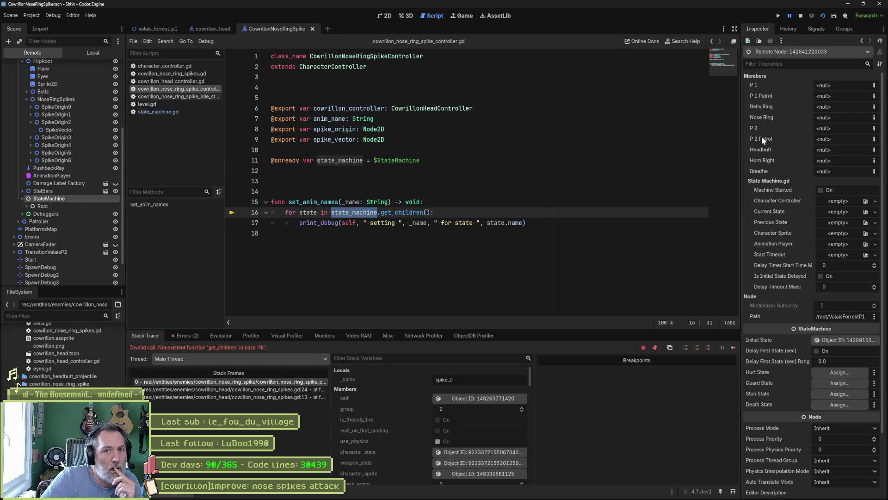
pyautogui.scroll(-3, 806, 328)
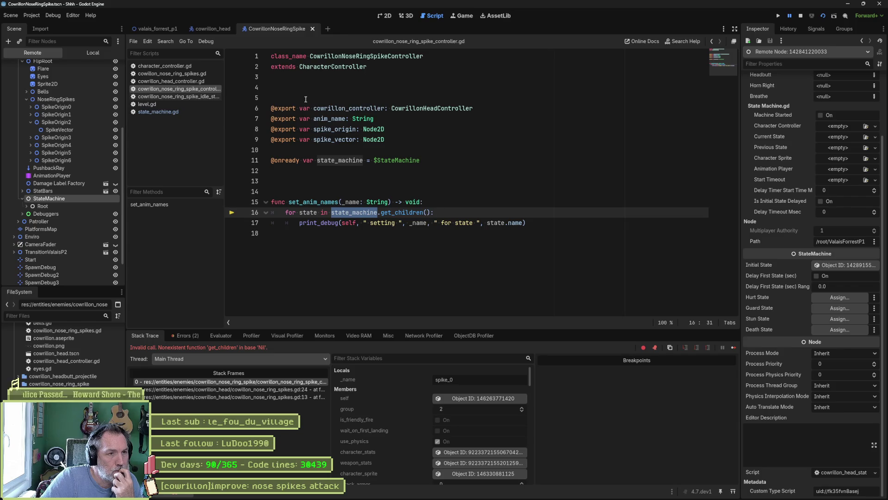
# Jump to the error line in the spike controller and filter stack variables for state_m.
pyautogui.click(199, 74)
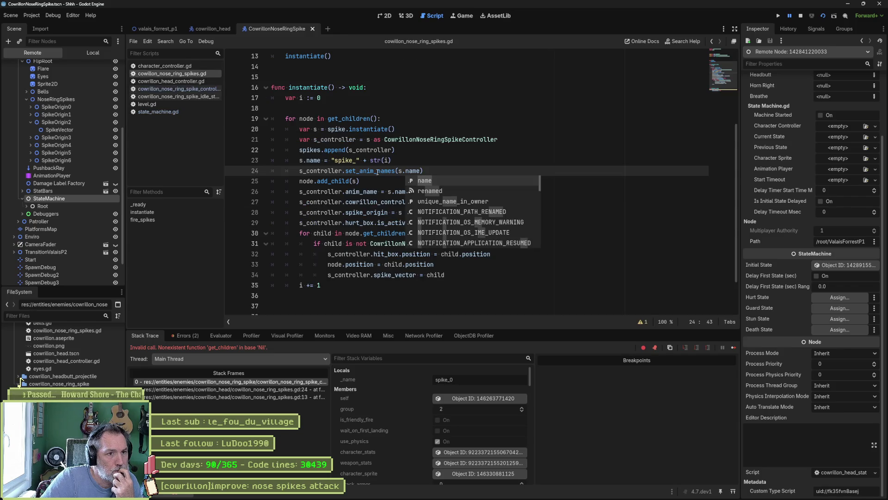
pyautogui.click(377, 171)
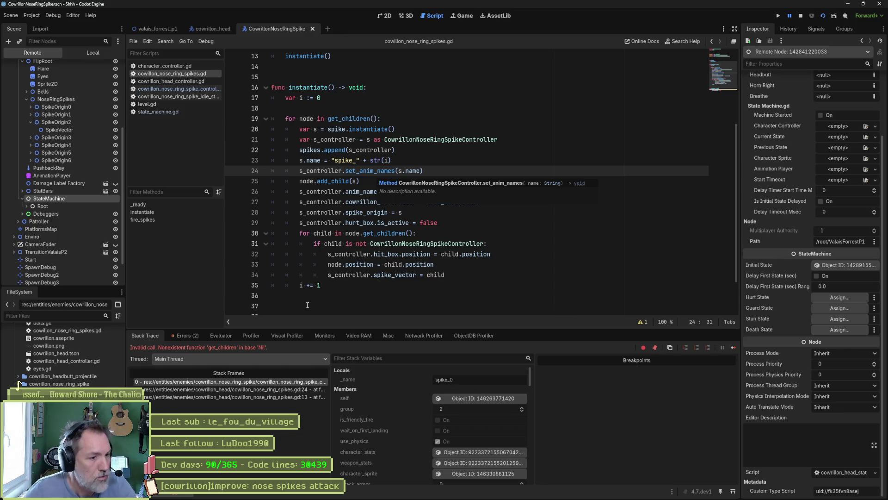
pyautogui.click(291, 382)
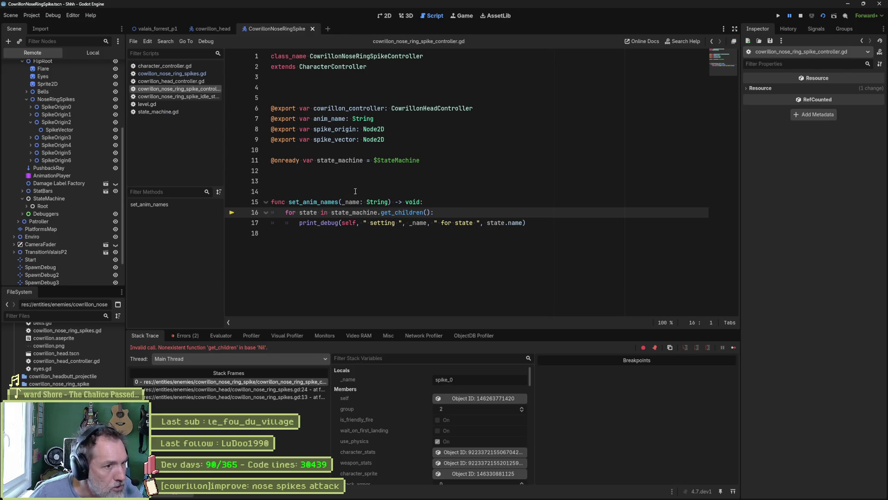
pyautogui.scroll(-1, 407, 425)
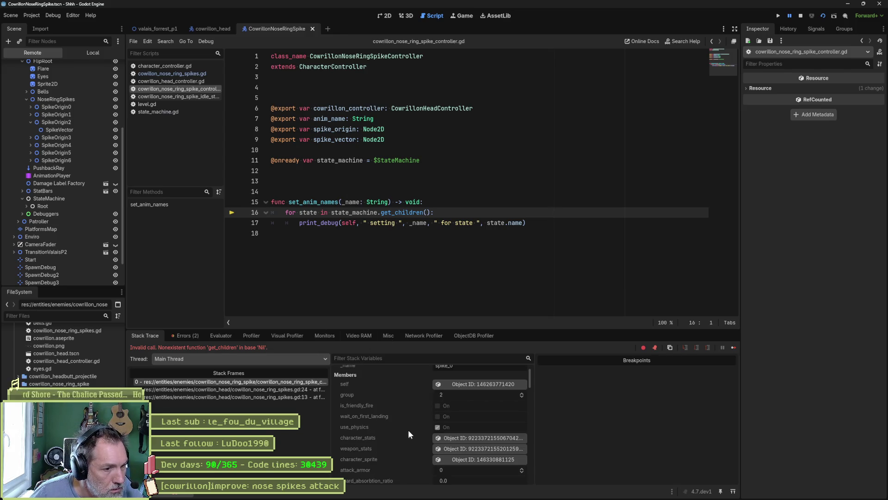
pyautogui.scroll(-5, 403, 458)
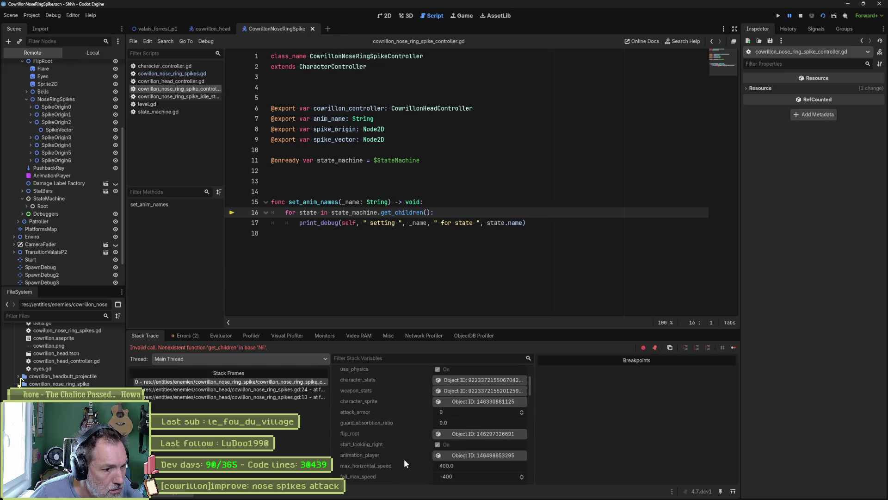
pyautogui.scroll(-2, 404, 459)
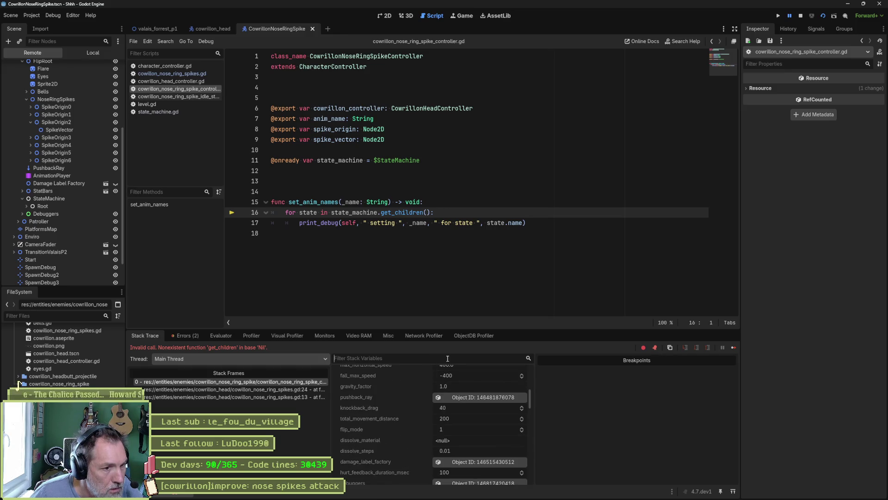
pyautogui.write('state_ma')
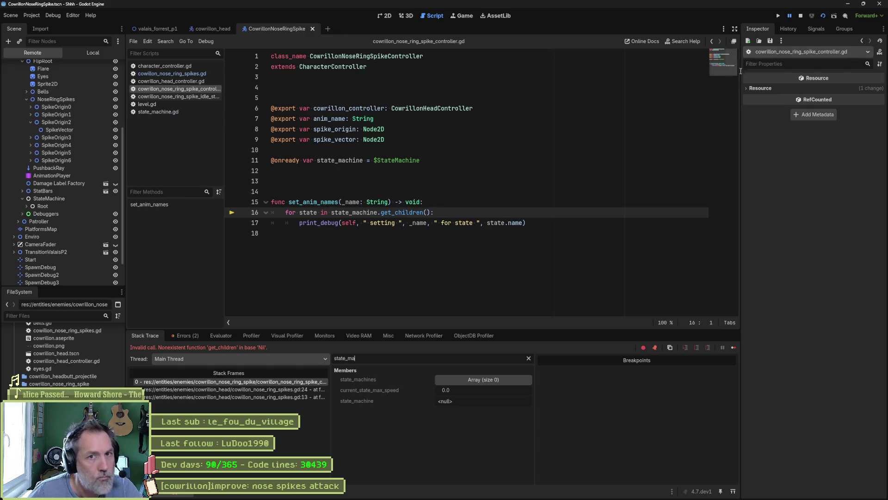
# Stop debugging and close the character controller, head controller and level scripts.
pyautogui.click(801, 15)
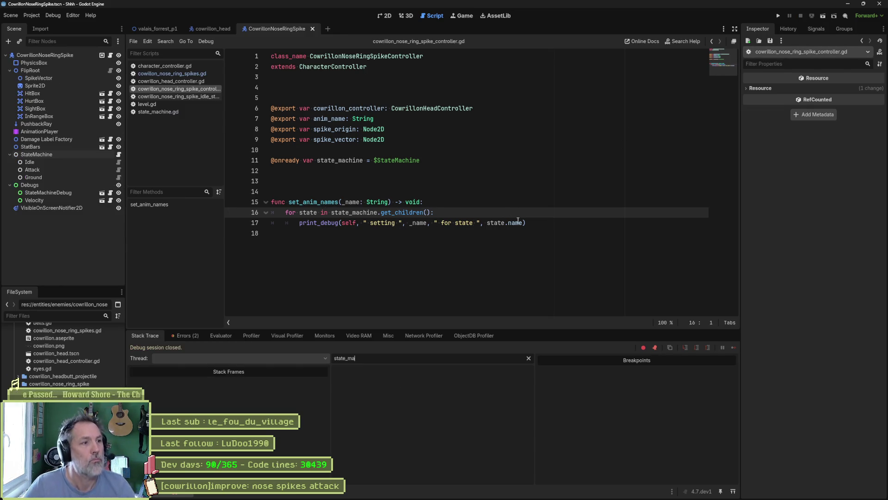
pyautogui.moveTo(518, 221)
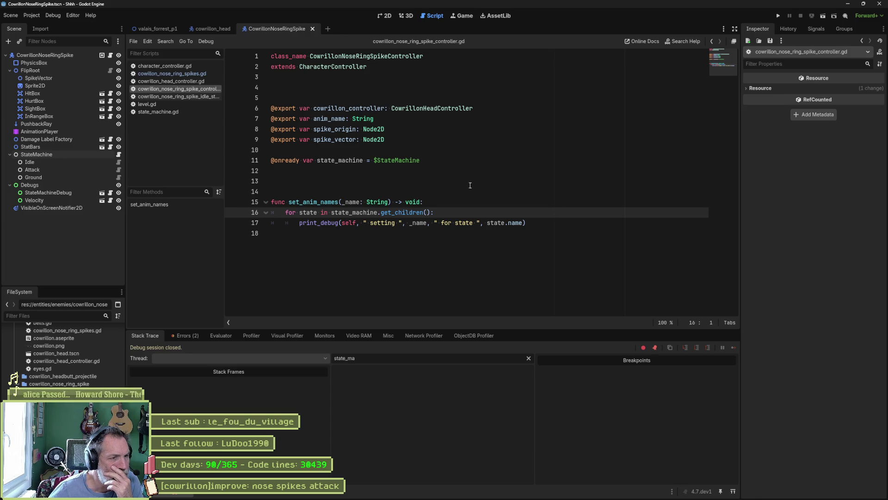
pyautogui.click(199, 75)
pyautogui.middleClick(192, 82)
pyautogui.middleClick(193, 66)
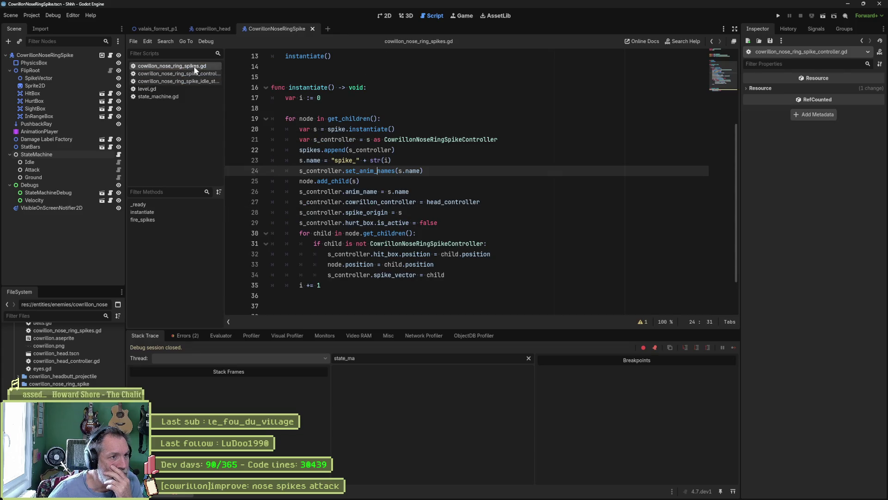
pyautogui.middleClick(187, 88)
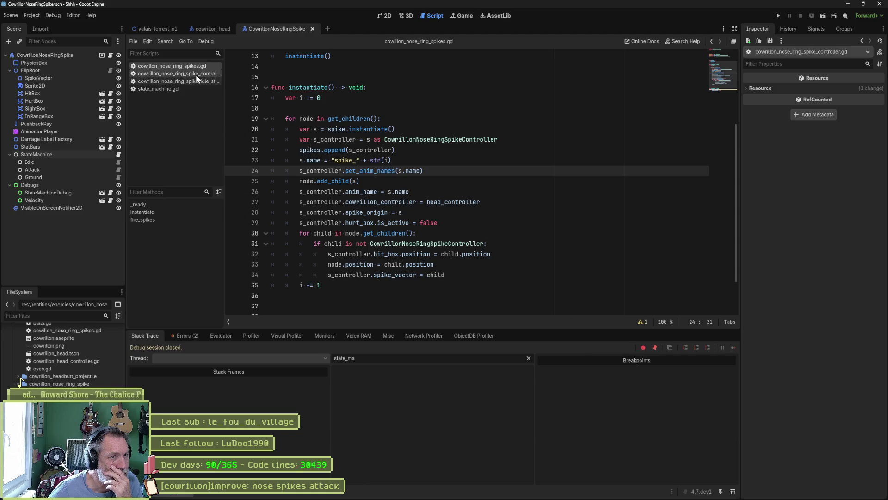
# Move the set_anim_names(s.name) call below the anim_name assignment in the spikes loop.
pyautogui.moveTo(353, 173)
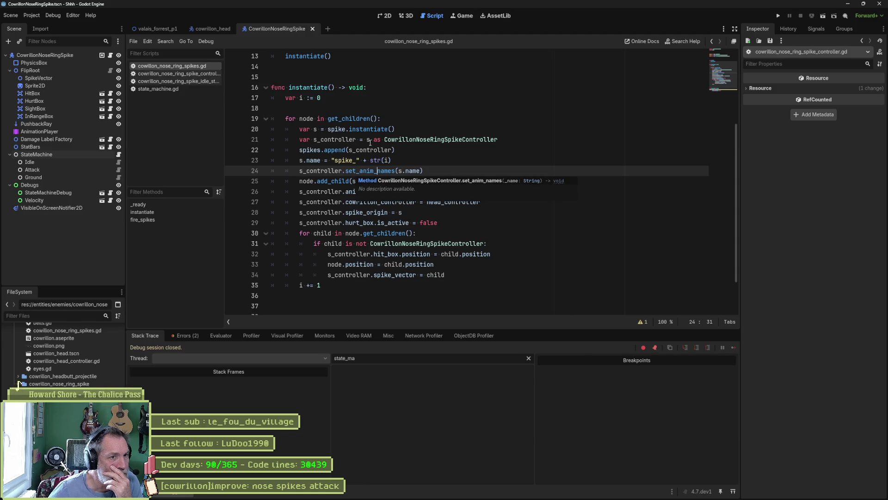
pyautogui.click(388, 130)
pyautogui.click(410, 139)
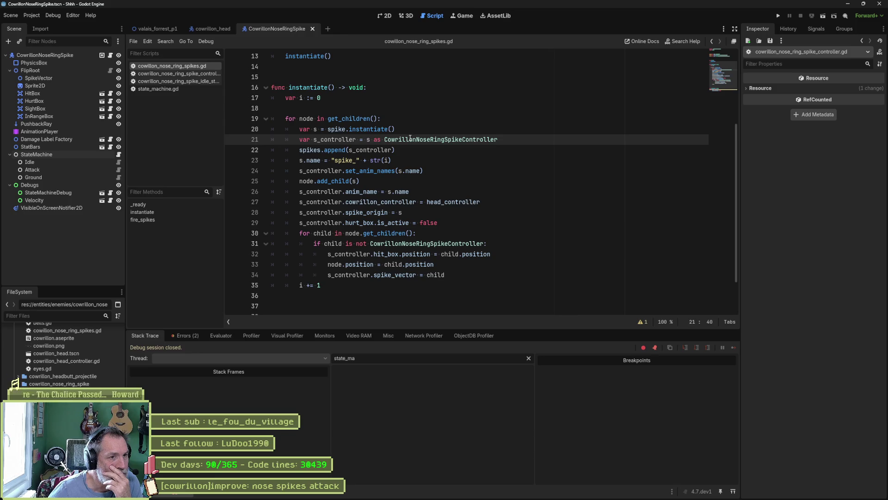
pyautogui.click(332, 150)
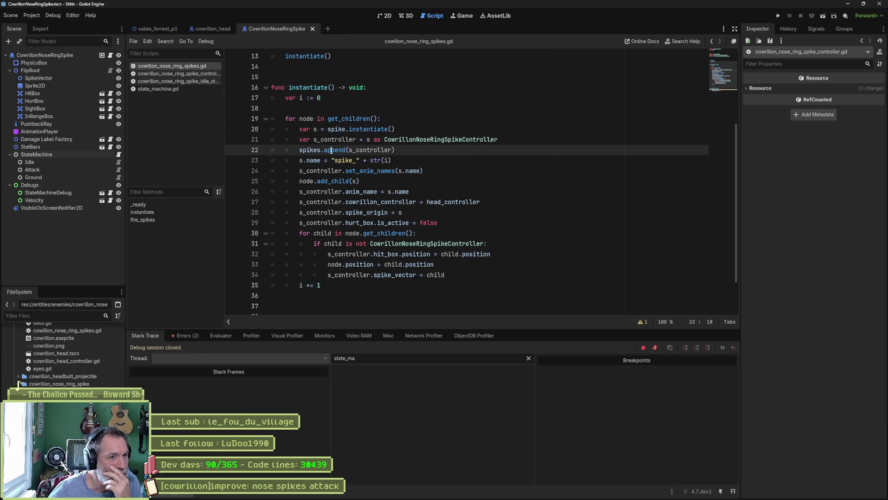
pyautogui.click(321, 171)
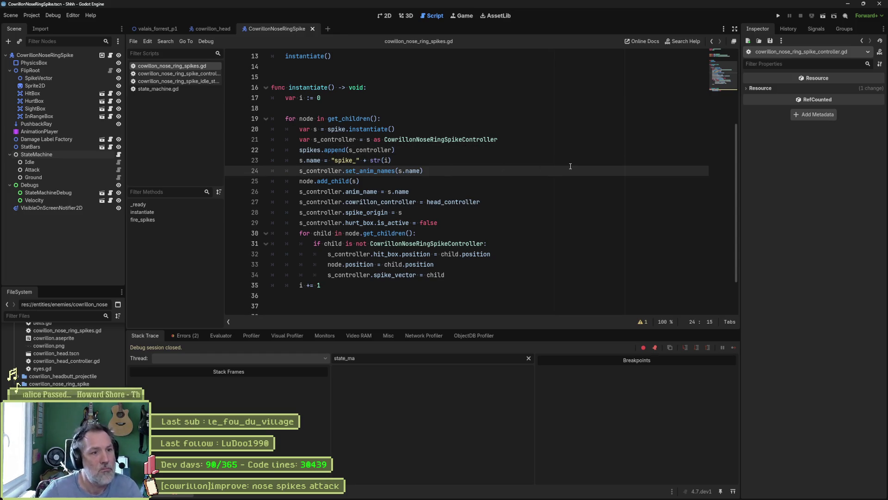
pyautogui.hotkey('alt', 'Down')
pyautogui.hotkey('alt', 'Down')
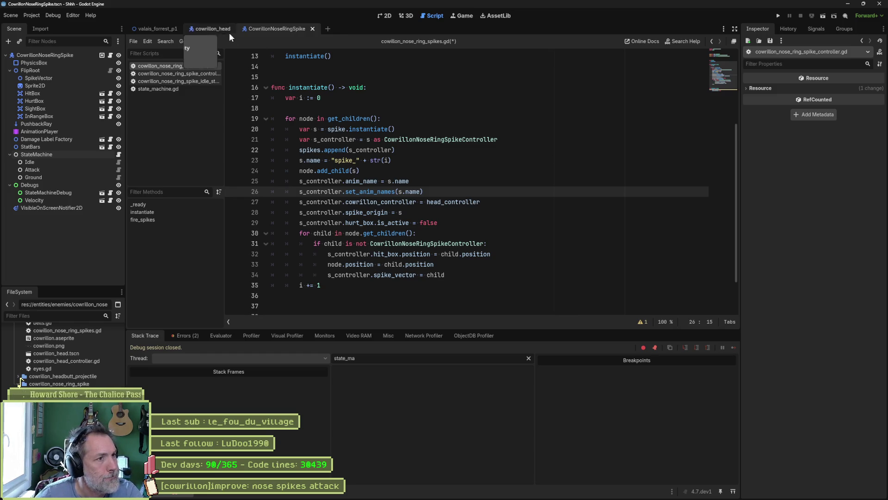
# Test-run the cowrillon_head scene, then turn off CowrillonHead's Attack option and save.
pyautogui.click(190, 27)
pyautogui.press('F6')
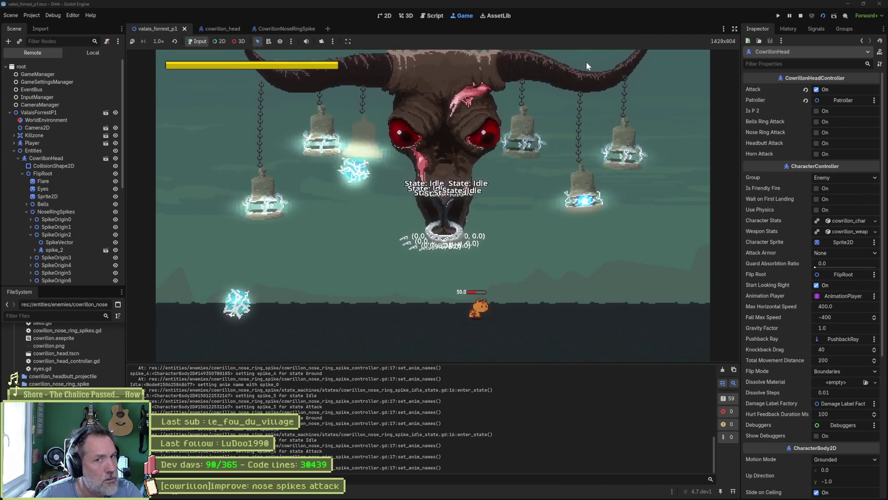
pyautogui.press('F8')
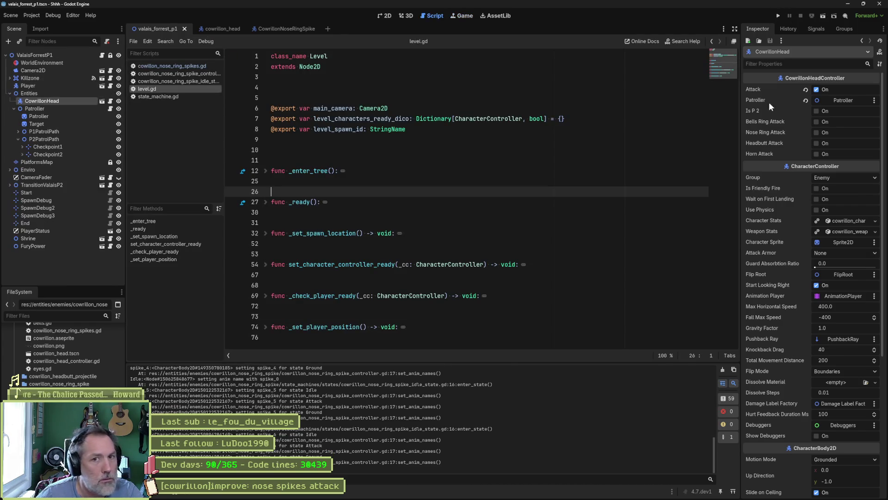
pyautogui.click(816, 89)
pyautogui.hotkey('ctrl', 's')
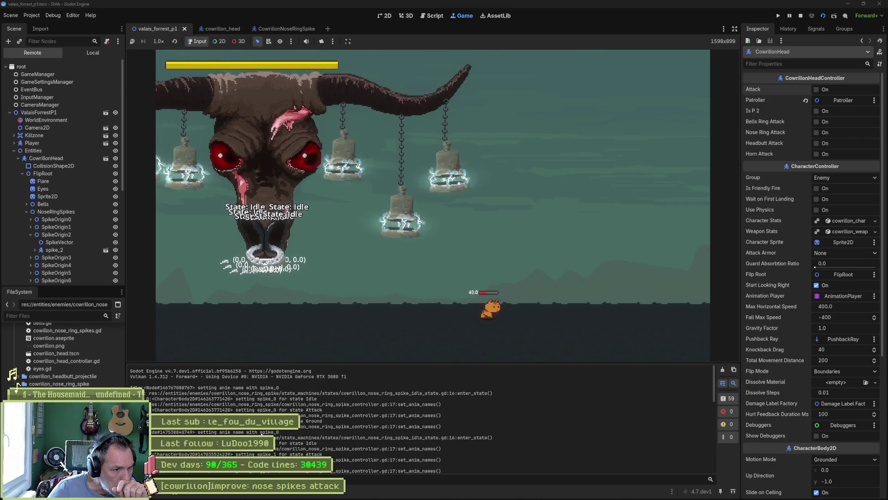
# Check spike_1's Idle, Attack and Ground states' animation names in the Remote tree, then stop the game.
pyautogui.doubleClick(269, 432)
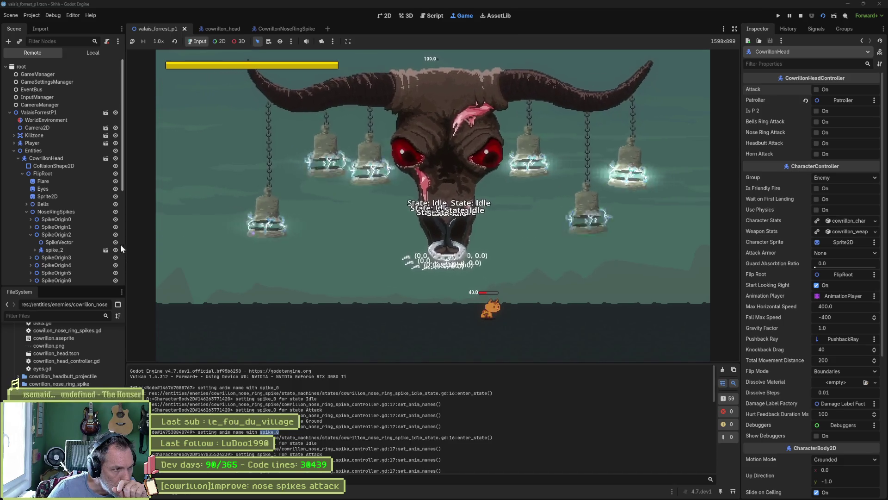
pyautogui.click(31, 227)
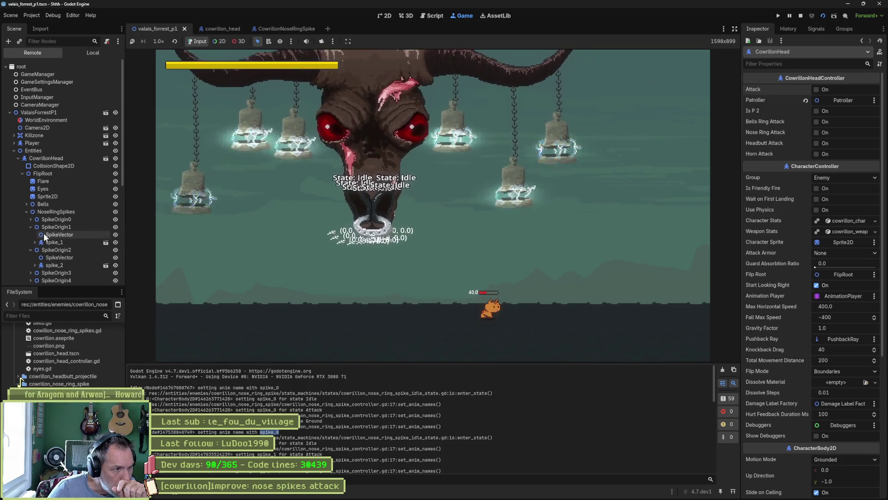
pyautogui.scroll(-5, 43, 253)
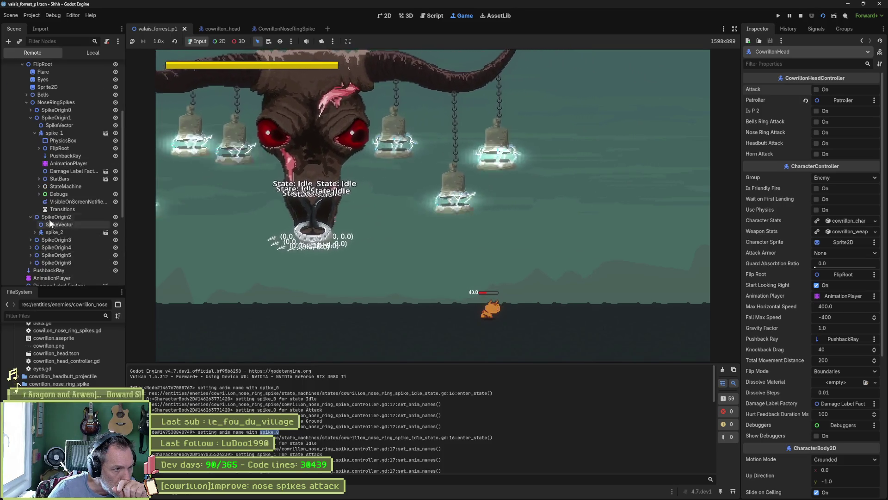
pyautogui.click(38, 186)
pyautogui.click(59, 194)
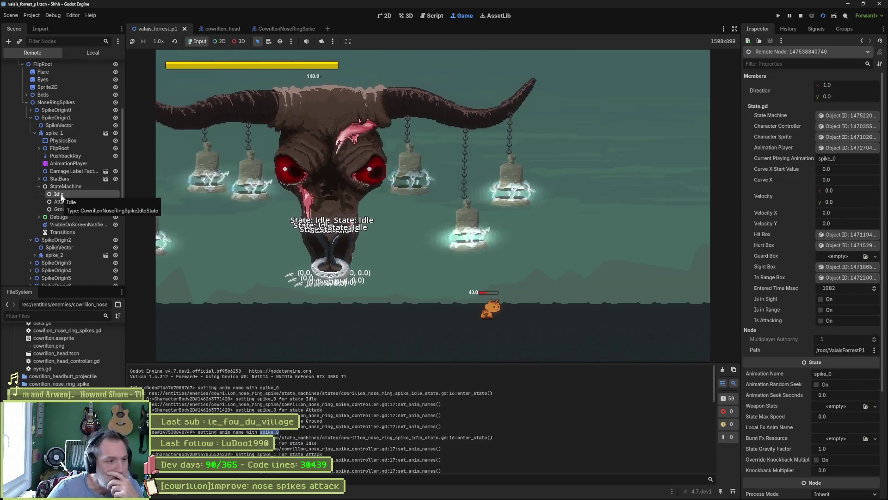
pyautogui.click(68, 202)
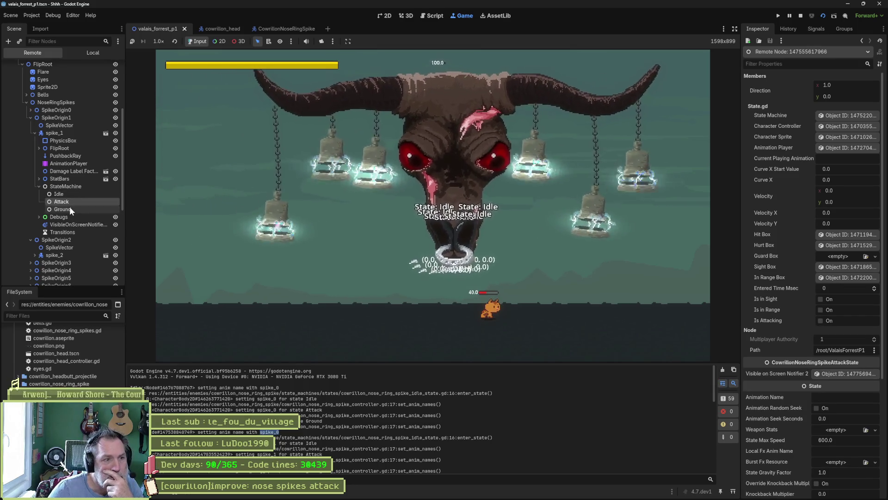
pyautogui.click(69, 209)
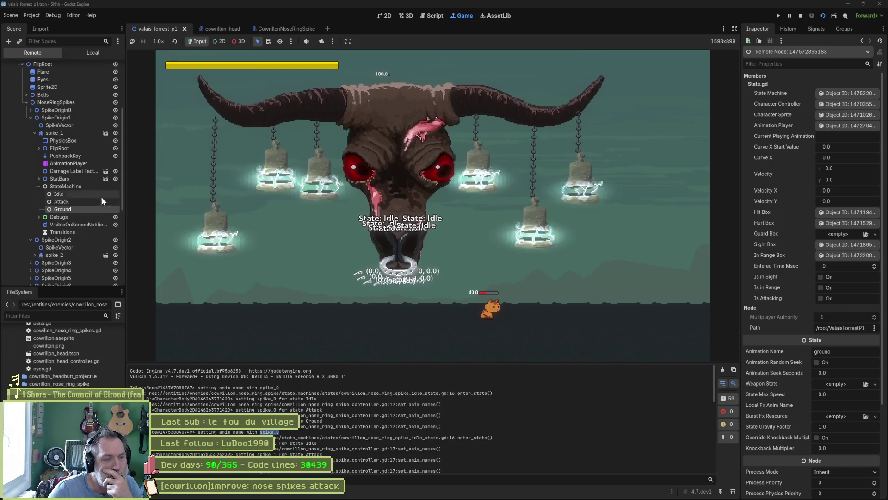
pyautogui.click(800, 15)
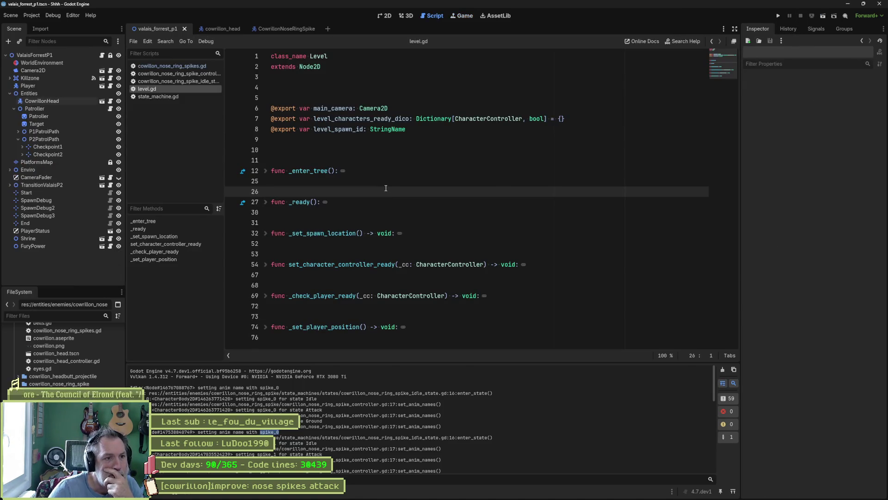
# Delete the print_debug and commented animation_player.pause() lines from the idle state's enter_state and save.
pyautogui.click(189, 81)
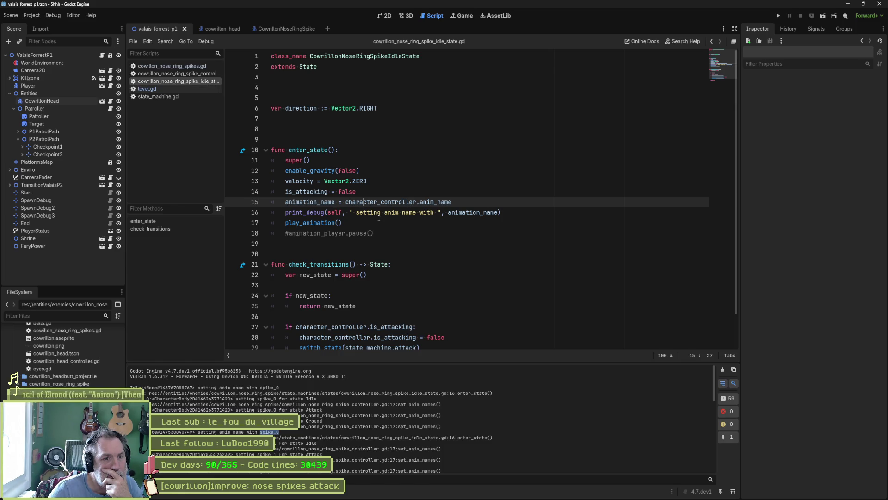
pyautogui.click(371, 212)
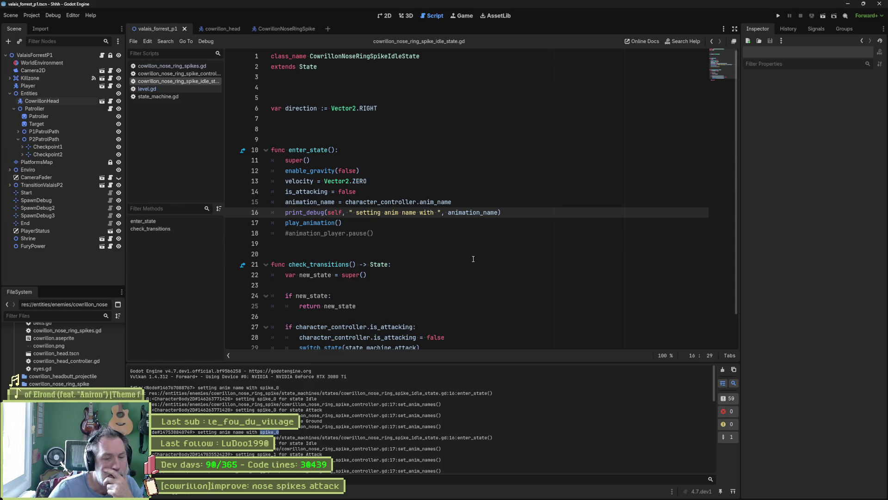
pyautogui.hotkey('ctrl', 'shift', 'k')
pyautogui.press('Down')
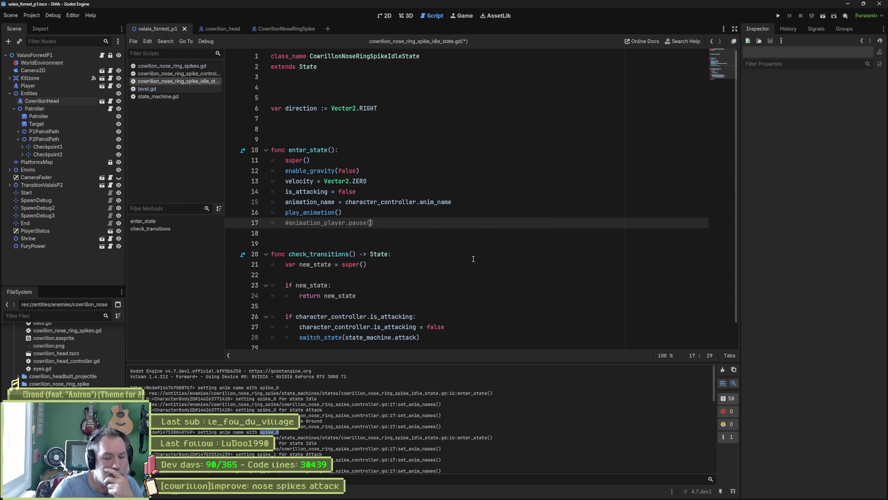
pyautogui.hotkey('ctrl', 'shift', 'k')
pyautogui.hotkey('ctrl', 's')
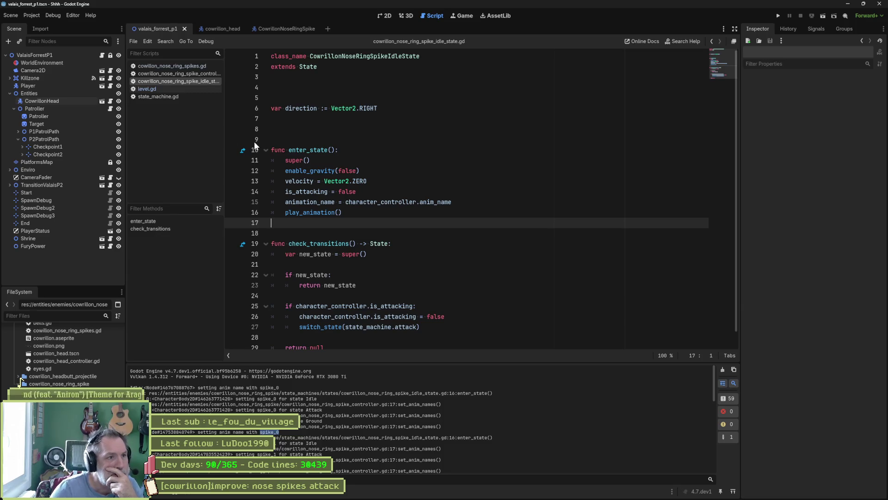
# Close idle_state and level.gd, review state_machine.gd and the set_anim_names call, then return to the spike controller.
pyautogui.middleClick(193, 84)
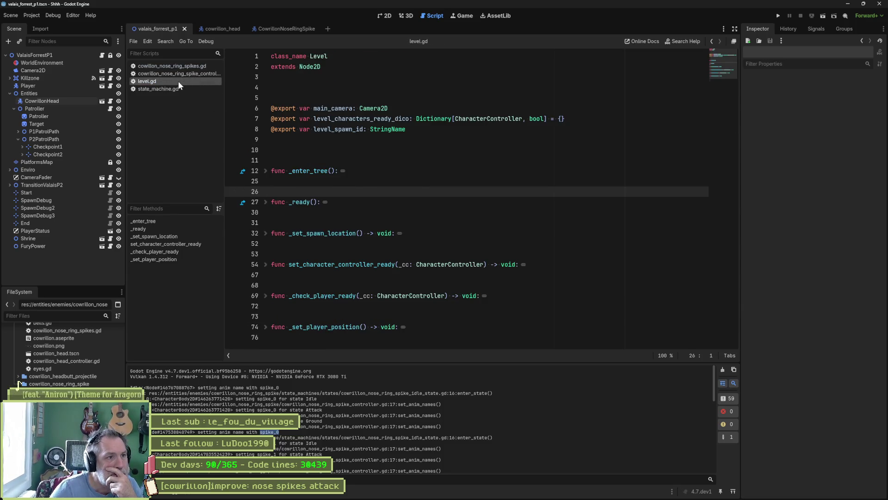
pyautogui.middleClick(179, 82)
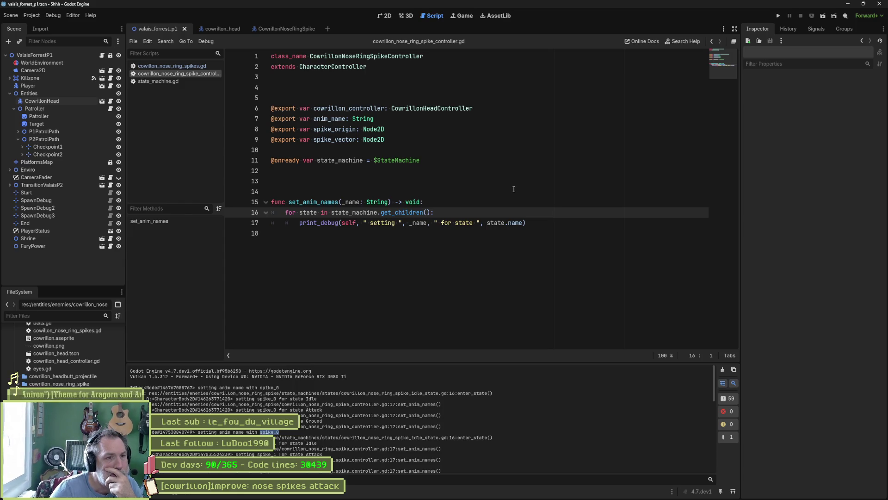
pyautogui.click(180, 80)
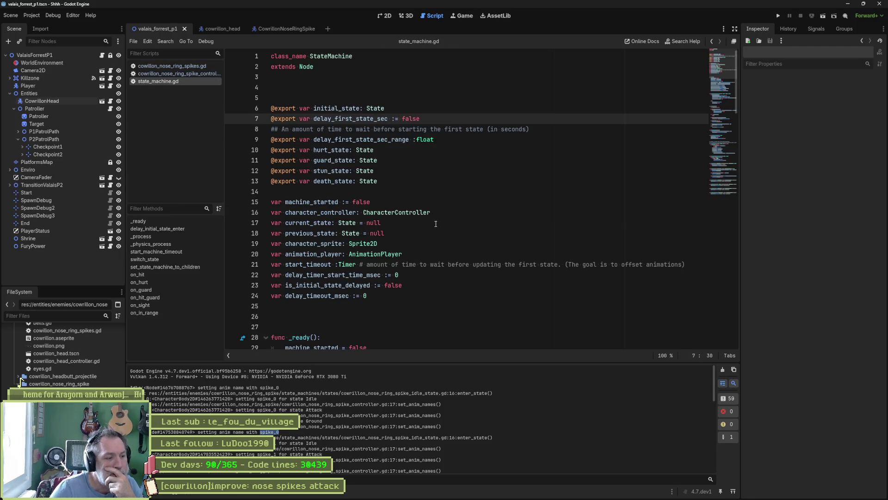
pyautogui.scroll(-6, 436, 223)
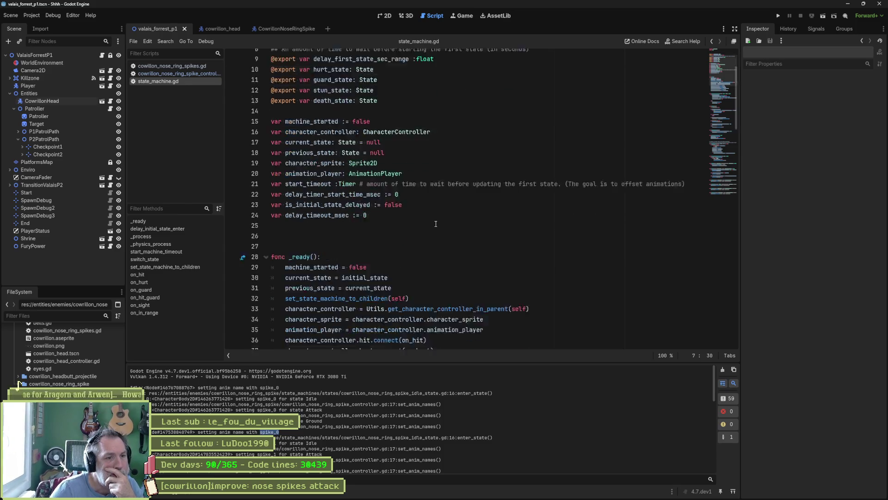
pyautogui.click(164, 74)
pyautogui.click(165, 68)
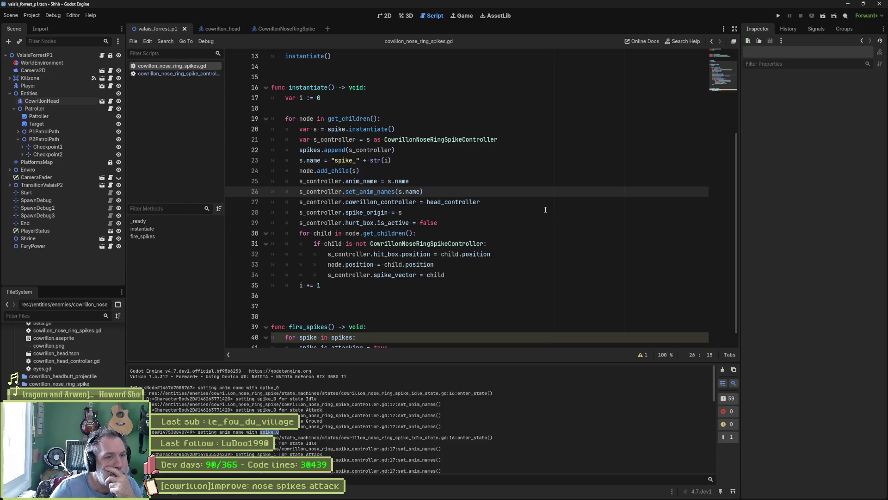
pyautogui.click(200, 75)
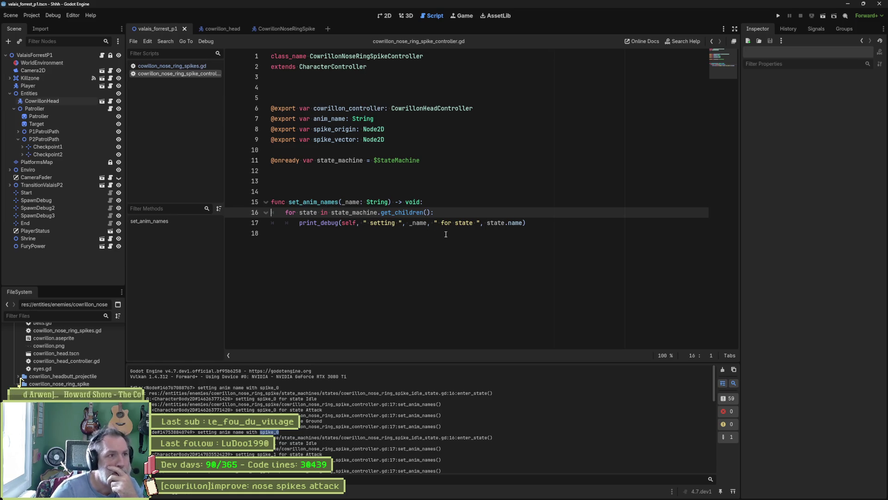
pyautogui.press('F5')
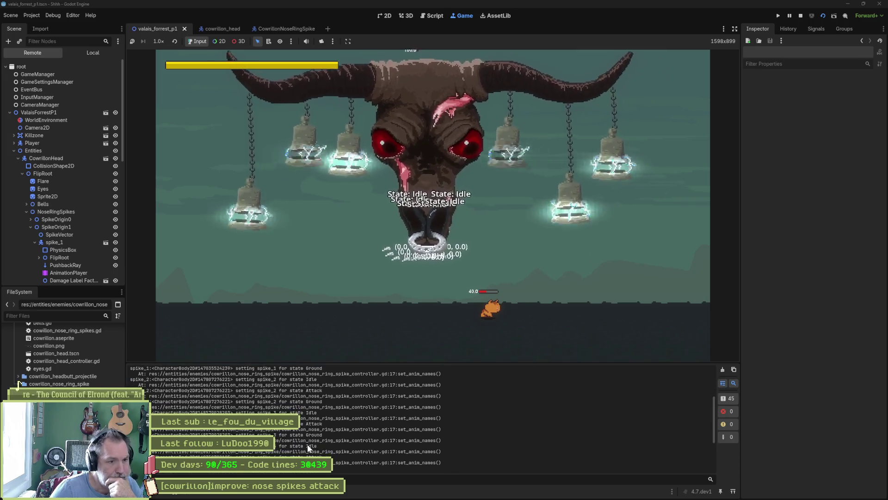
pyautogui.scroll(-3, 65, 246)
pyautogui.click(65, 248)
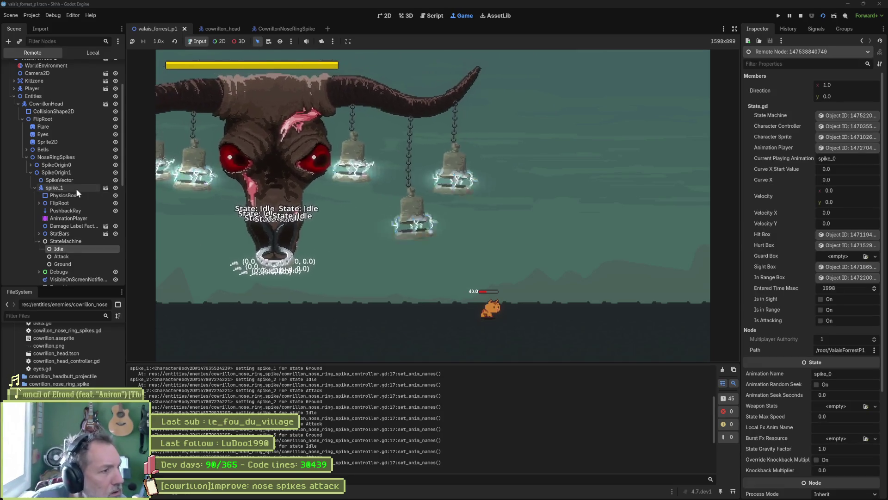
pyautogui.scroll(-6, 76, 188)
pyautogui.doubleClick(59, 218)
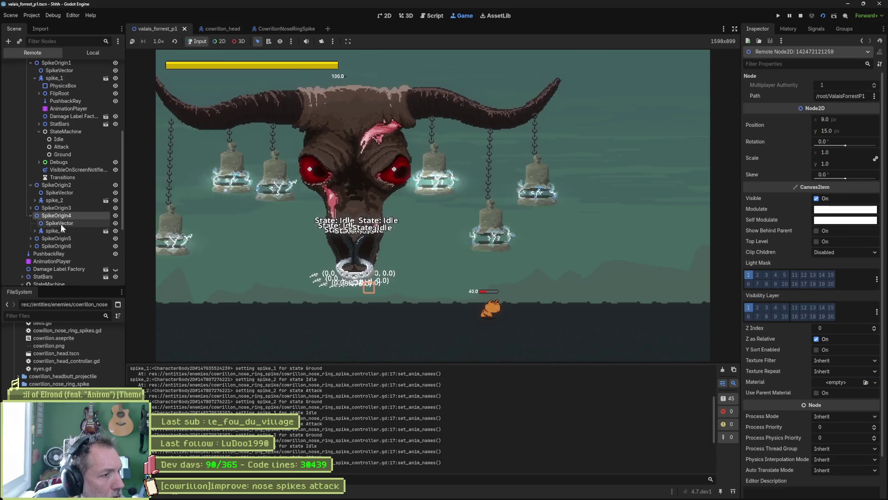
pyautogui.click(60, 230)
pyautogui.scroll(-4, 60, 251)
pyautogui.doubleClick(66, 202)
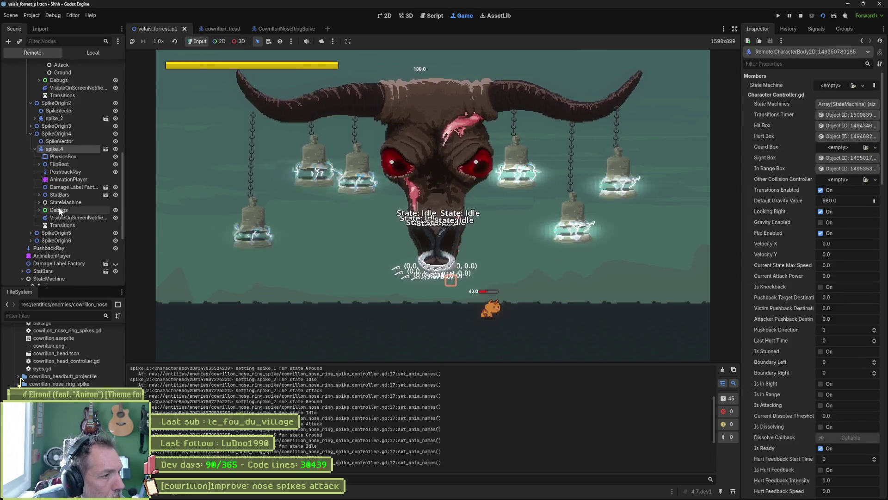
pyautogui.click(68, 210)
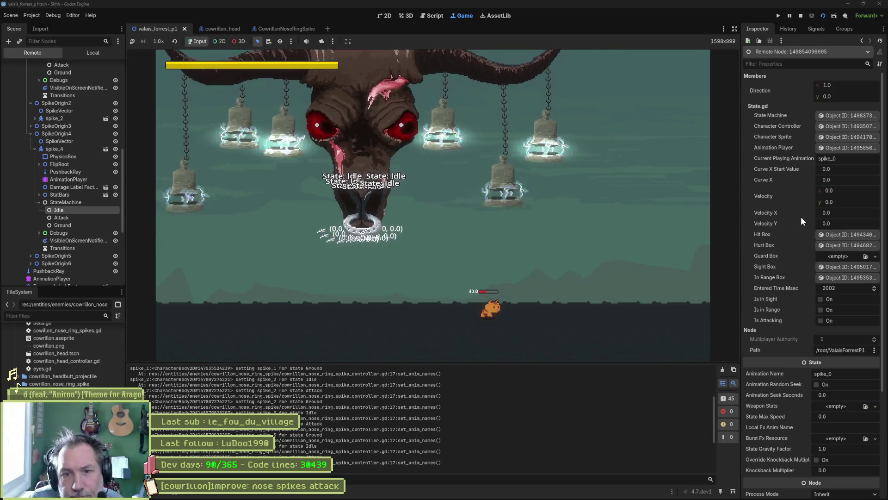
pyautogui.scroll(-5, 798, 220)
pyautogui.scroll(5, 797, 217)
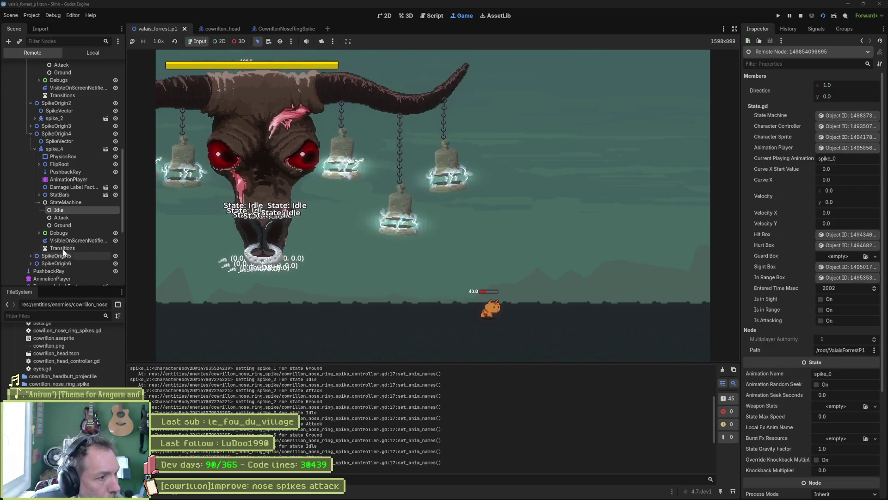
pyautogui.click(59, 218)
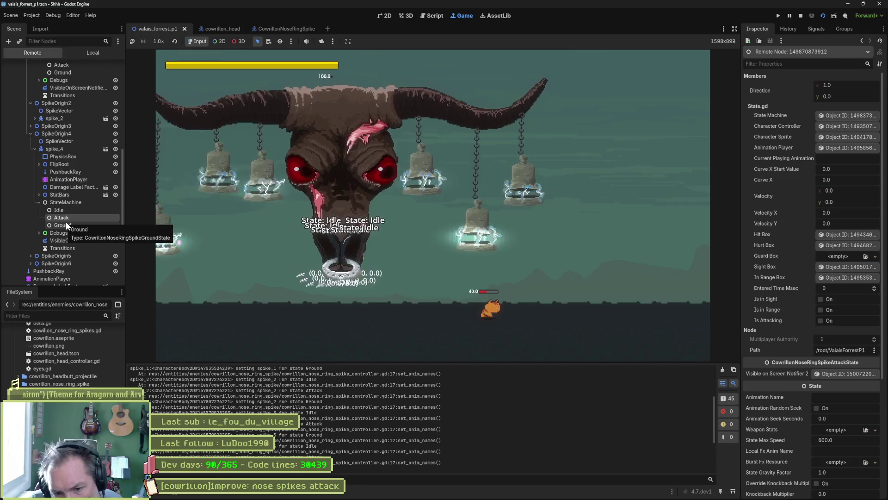
pyautogui.click(66, 225)
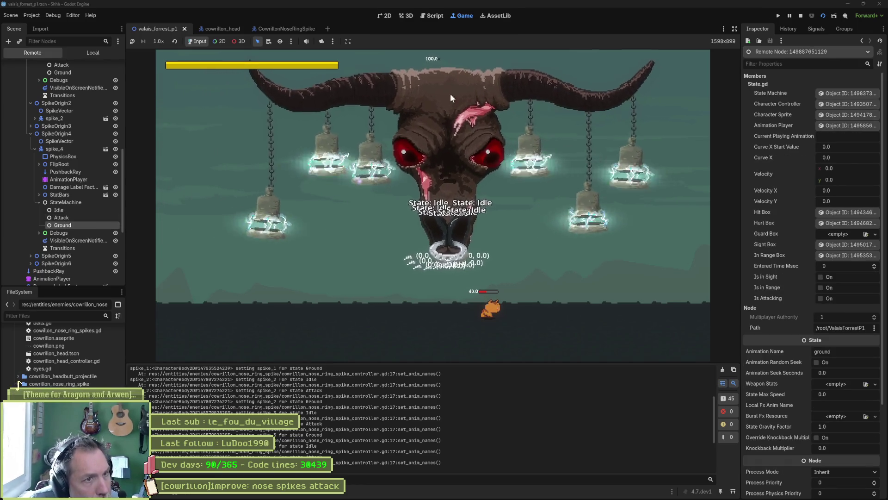
pyautogui.click(800, 17)
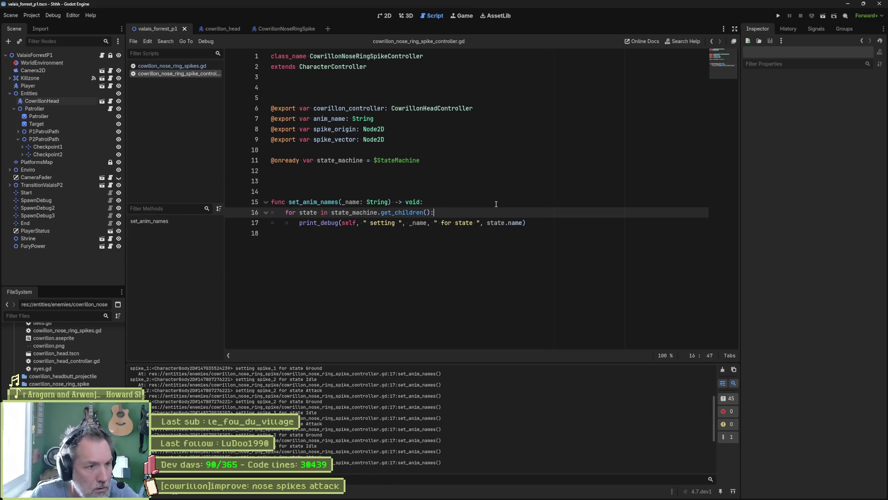
# Start a state.anim line in the for loop and look up the animation_name property in state.gd.
pyautogui.press('Return')
pyautogui.write('state.ani')
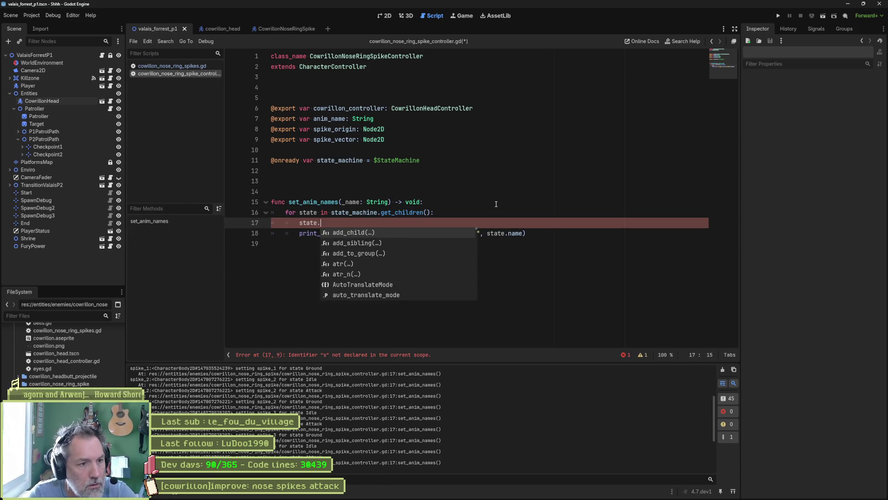
pyautogui.write('m')
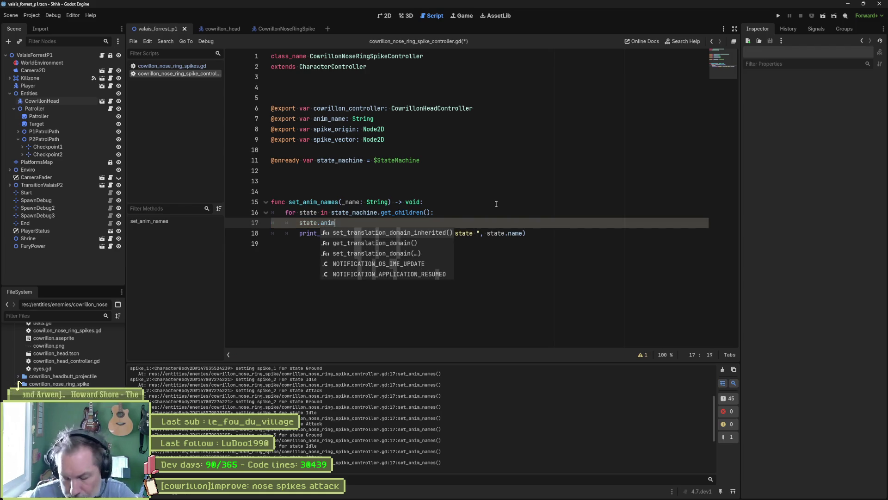
pyautogui.click(515, 172)
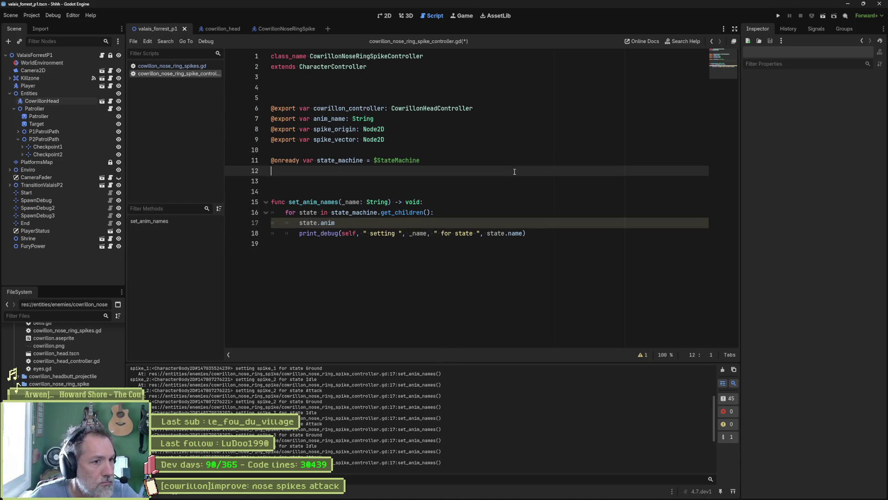
pyautogui.hotkey('ctrl', 'alt', 'o')
pyautogui.write('state.')
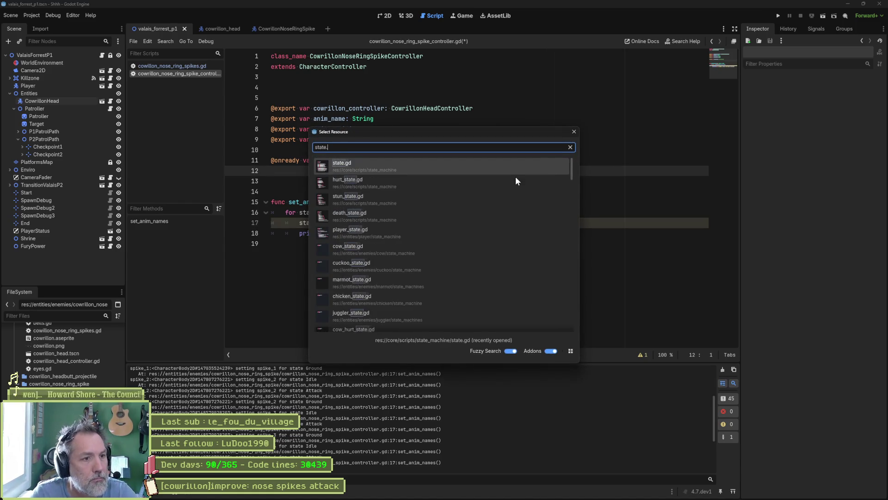
pyautogui.press('Return')
pyautogui.moveTo(717, 132); pyautogui.dragTo(724, 58)
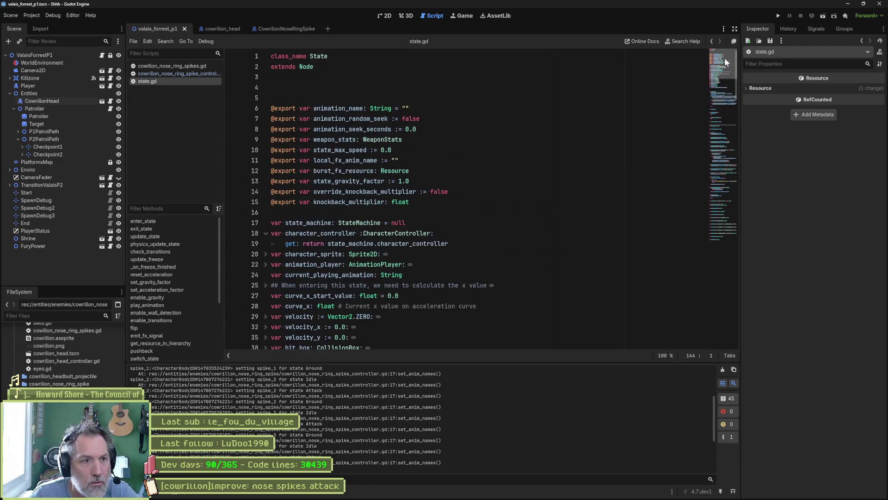
pyautogui.click(356, 117)
pyautogui.doubleClick(353, 110)
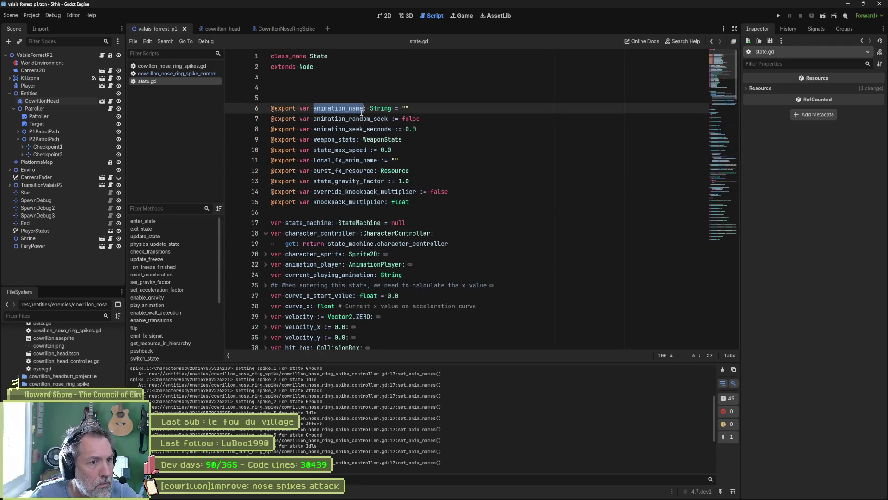
pyautogui.hotkey('alt', 'Left')
pyautogui.hotkey('alt', 'Left')
pyautogui.hotkey('alt', 'Left')
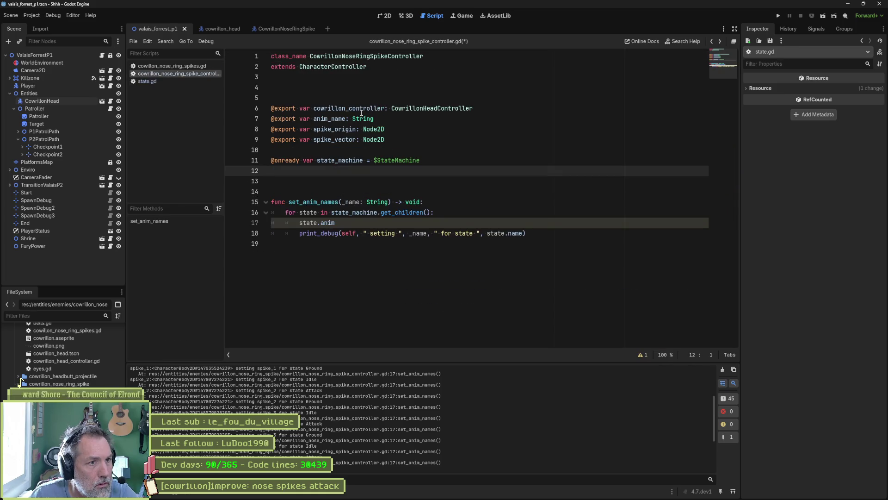
# Complete the line as state.animation_name = _name, save the controller script, and run the game.
pyautogui.click(329, 223)
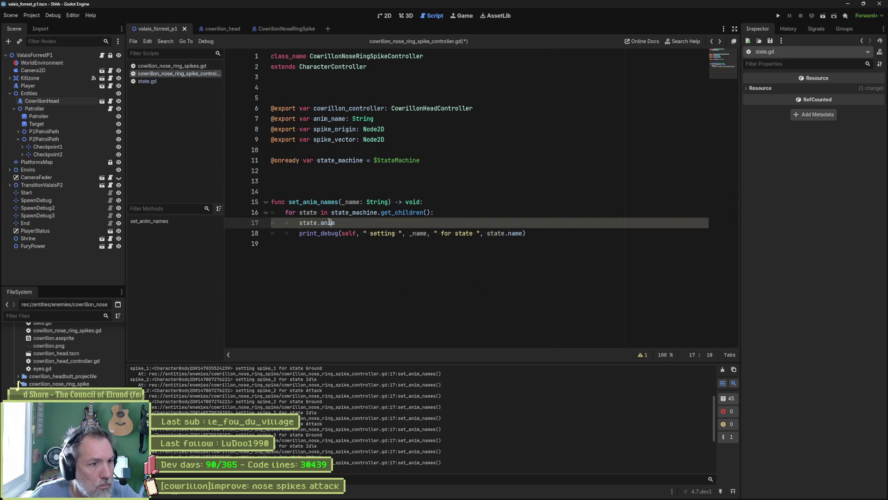
pyautogui.hotkey('ctrl', 'space')
pyautogui.press('Return')
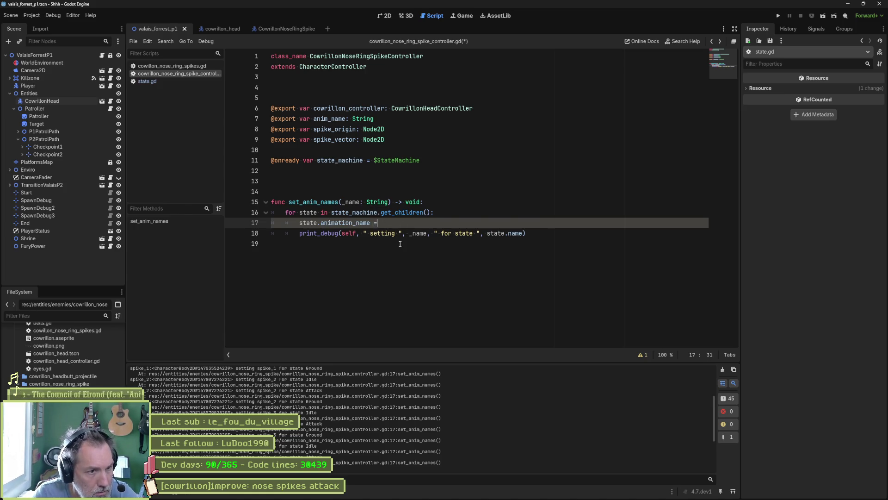
pyautogui.write(' _name')
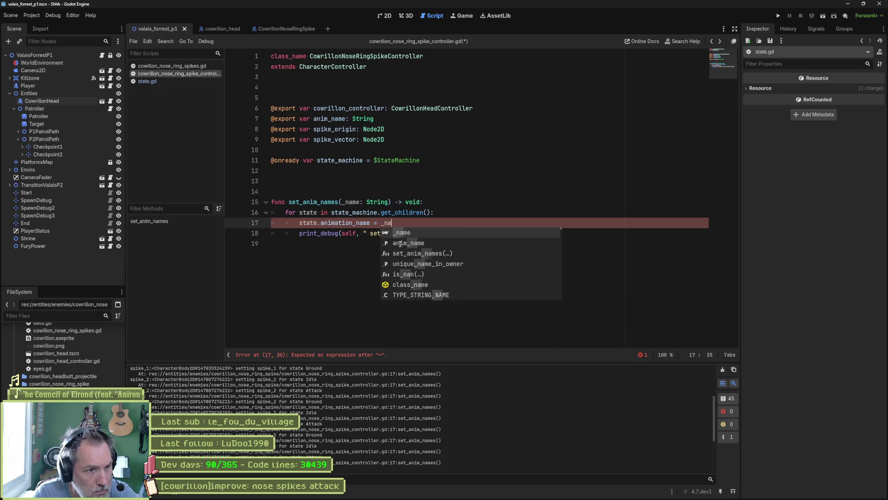
pyautogui.hotkey('ctrl', 's')
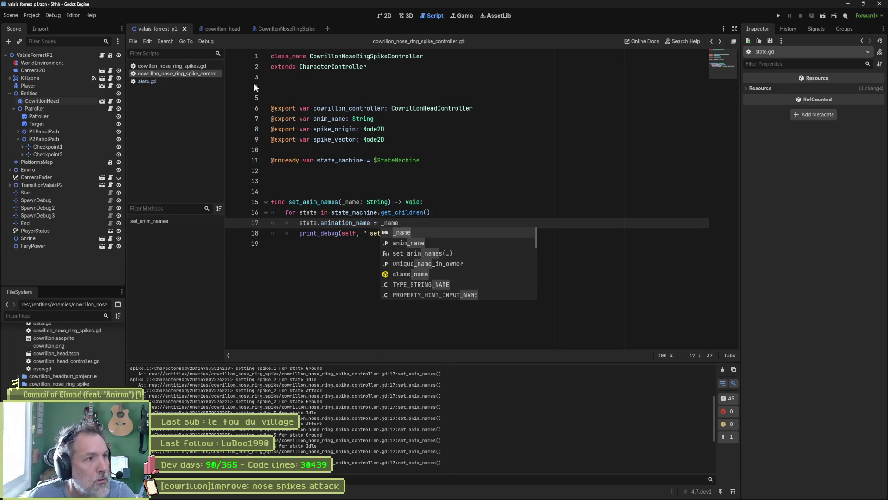
pyautogui.press('F6')
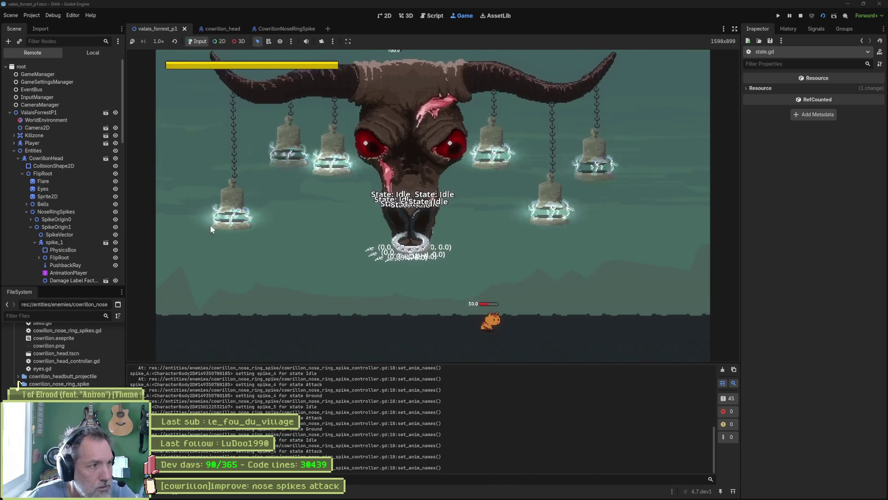
# In the remote scene tree, confirm spike_1's Attack/Idle states show spike_1 and spike_2's Idle shows spike_2.
pyautogui.scroll(-4, 75, 240)
pyautogui.click(61, 229)
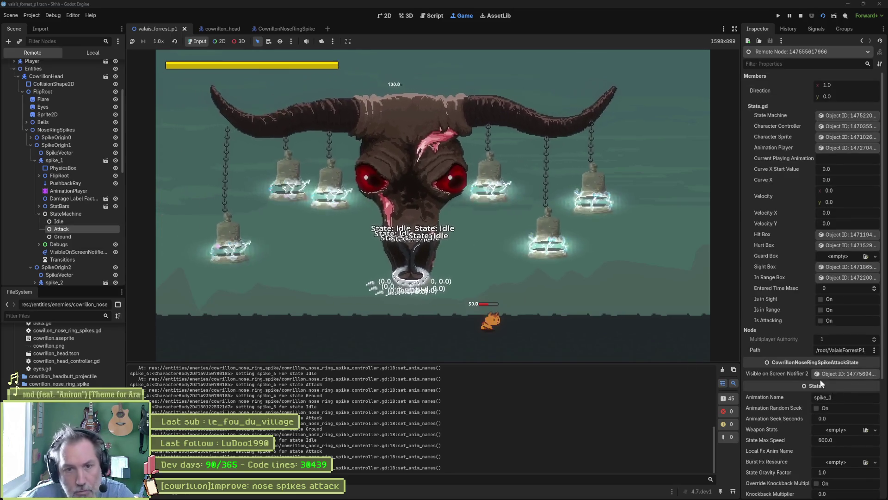
pyautogui.click(72, 221)
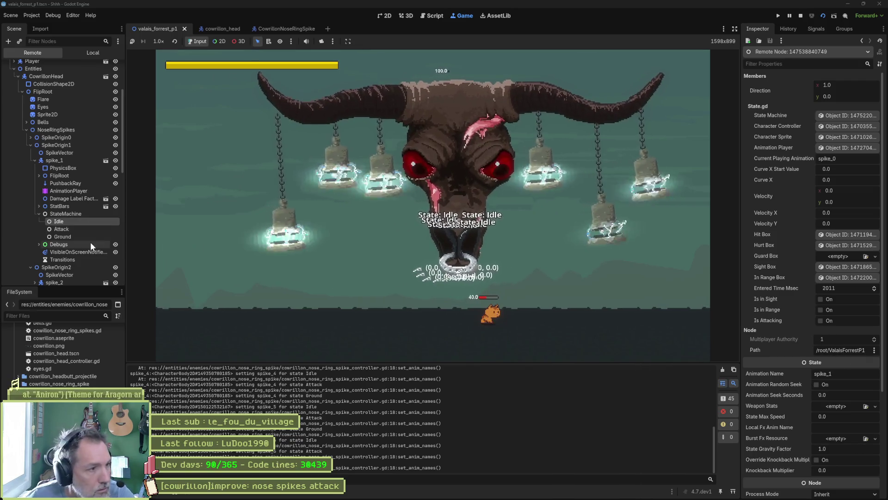
pyautogui.scroll(-3, 57, 259)
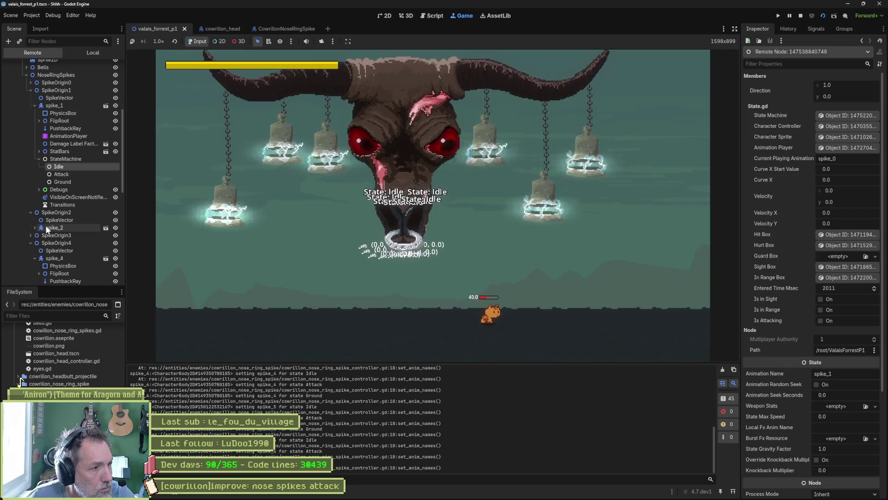
pyautogui.click(35, 228)
pyautogui.scroll(-3, 51, 241)
pyautogui.click(56, 234)
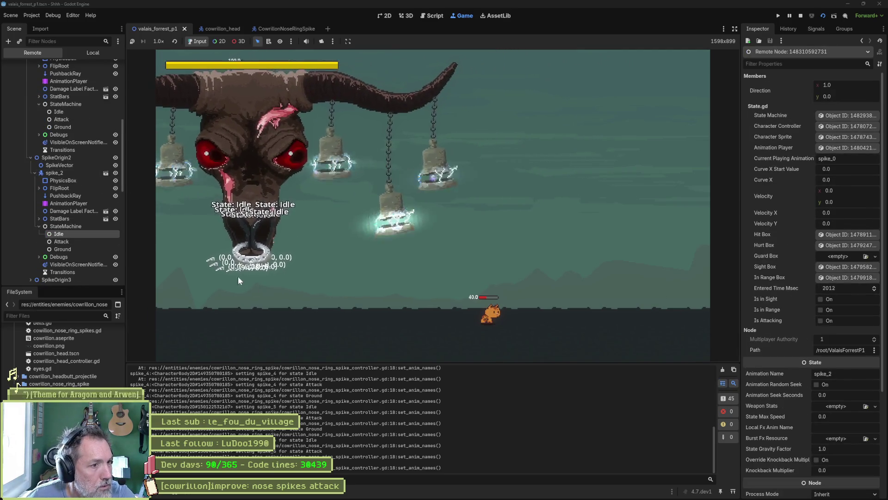
# Stop the game, review the animation_name assignment, and go to the set_anim_names call in cowrillon_nose_ring_spikes.gd.
pyautogui.press('F8')
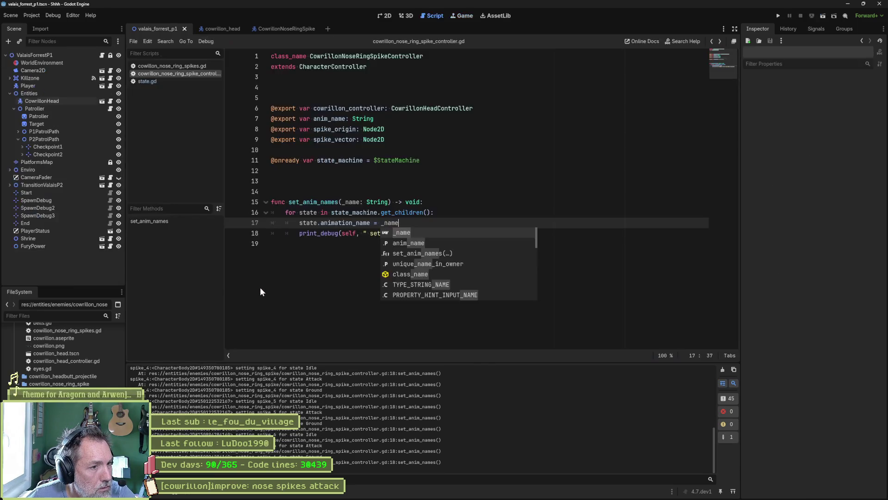
pyautogui.click(529, 223)
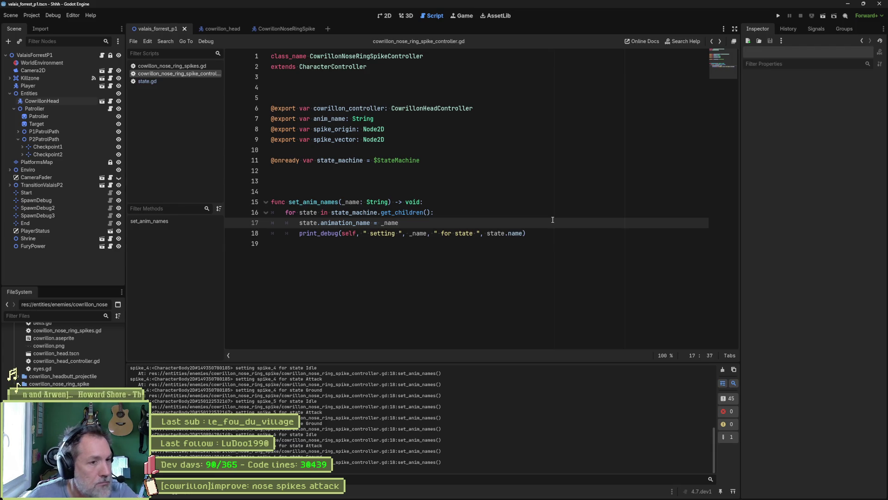
pyautogui.click(344, 223)
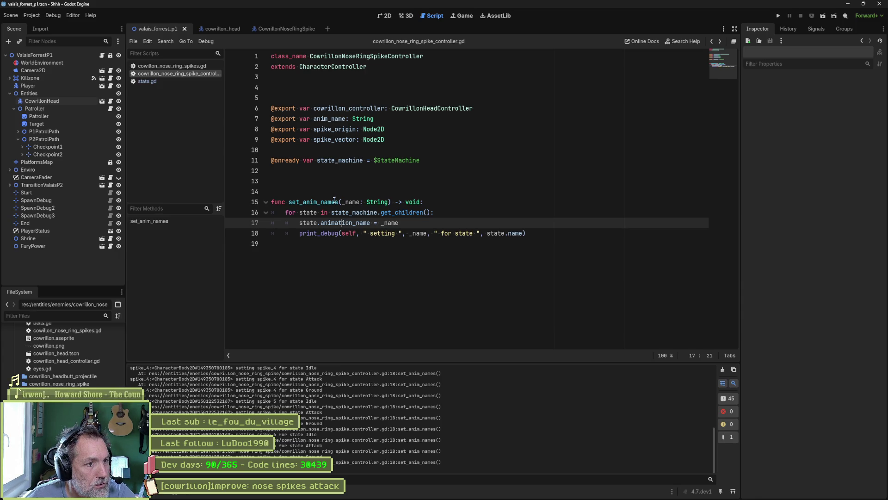
pyautogui.click(315, 202)
pyautogui.click(185, 66)
pyautogui.click(445, 192)
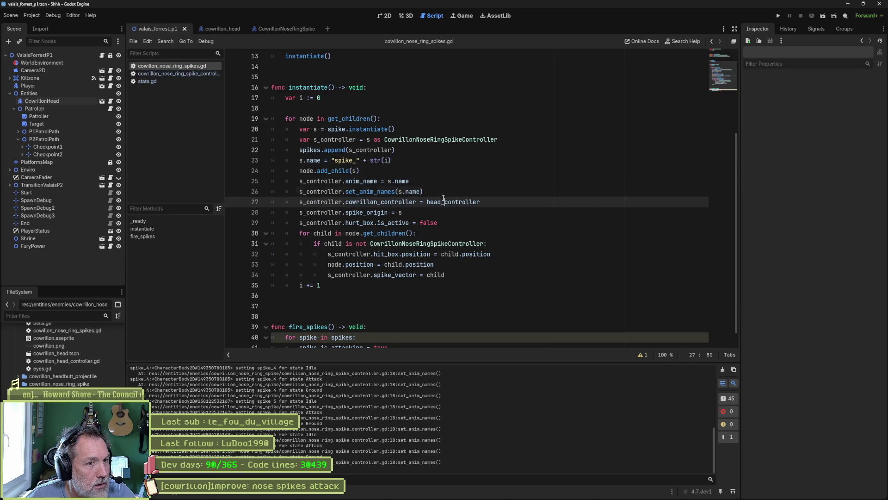
# Add s_controller.animation_player.play() on line 27 and test-run the scene.
pyautogui.press('Return')
pyautogui.hotkey('ctrl', 'End')
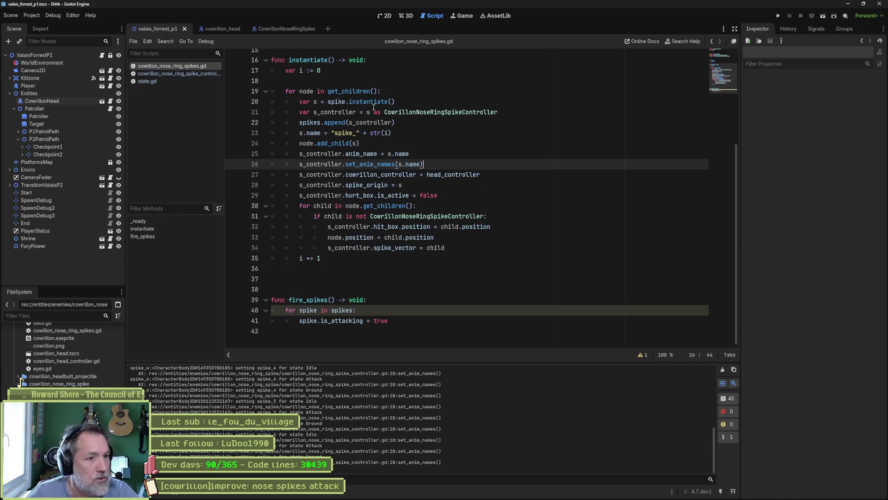
pyautogui.click(445, 175)
pyautogui.write('s_controller.an')
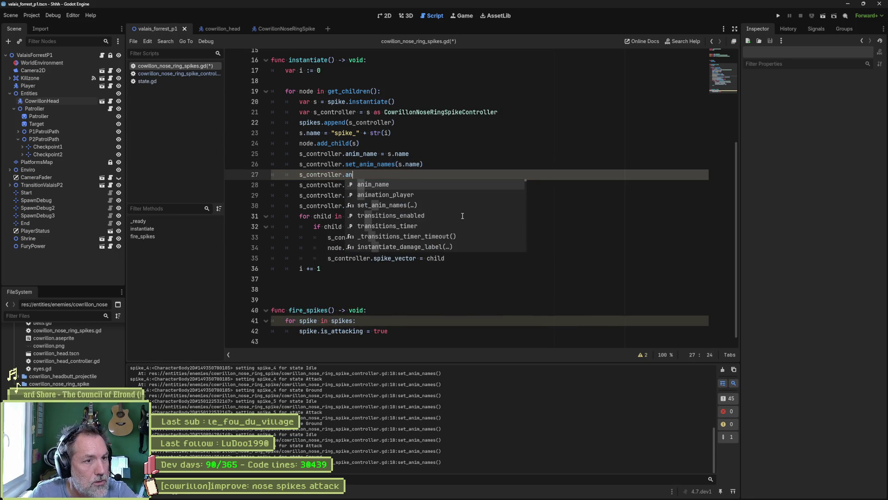
pyautogui.press('Down')
pyautogui.press('Return')
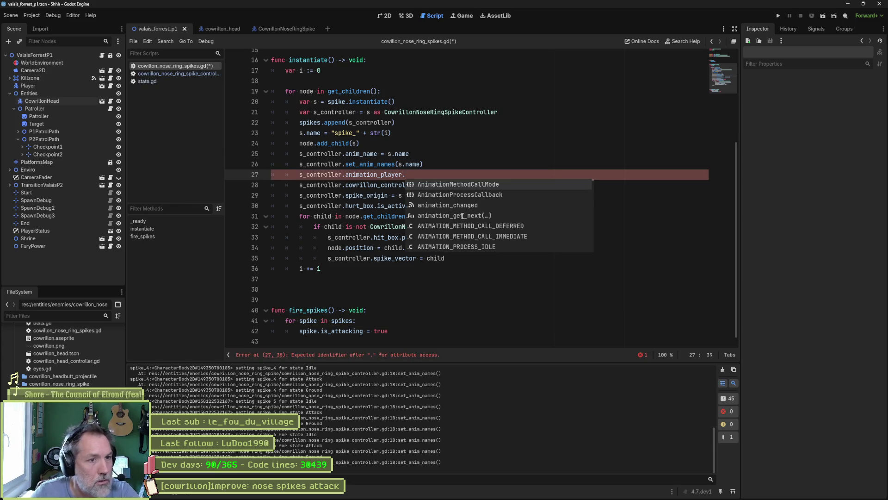
pyautogui.write('pla')
pyautogui.press('Return')
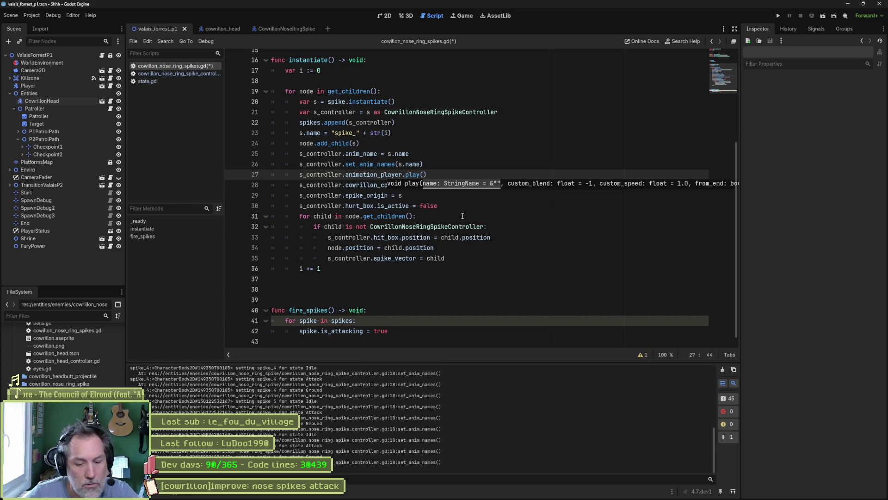
pyautogui.press('F6')
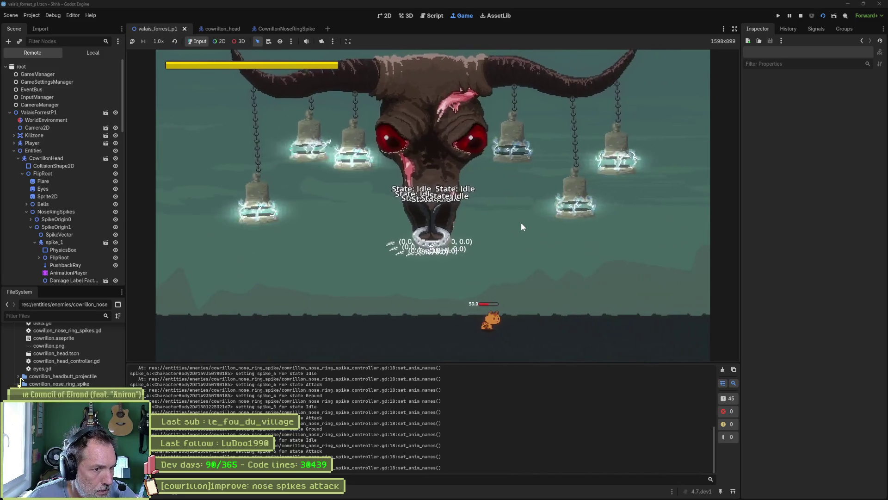
pyautogui.press('F8')
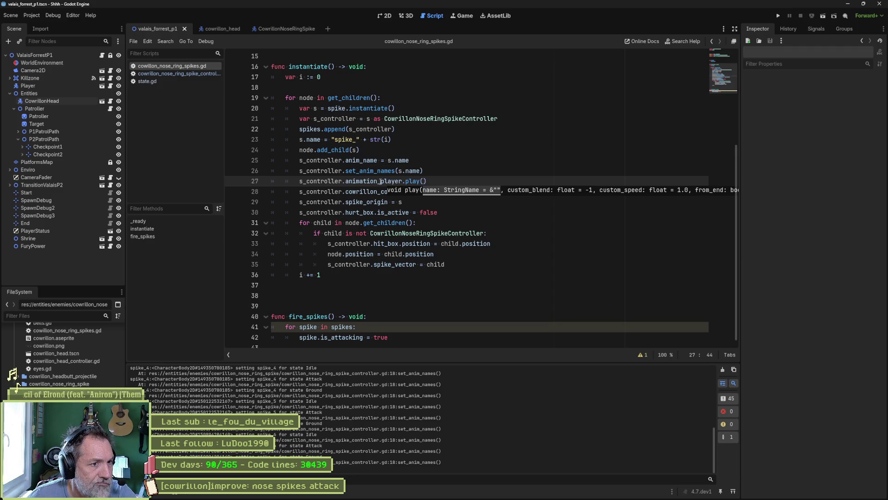
# Replace line 27's animation_player.play() call with an unfinished s_controller.play and bring up the quick file search.
pyautogui.press('End')
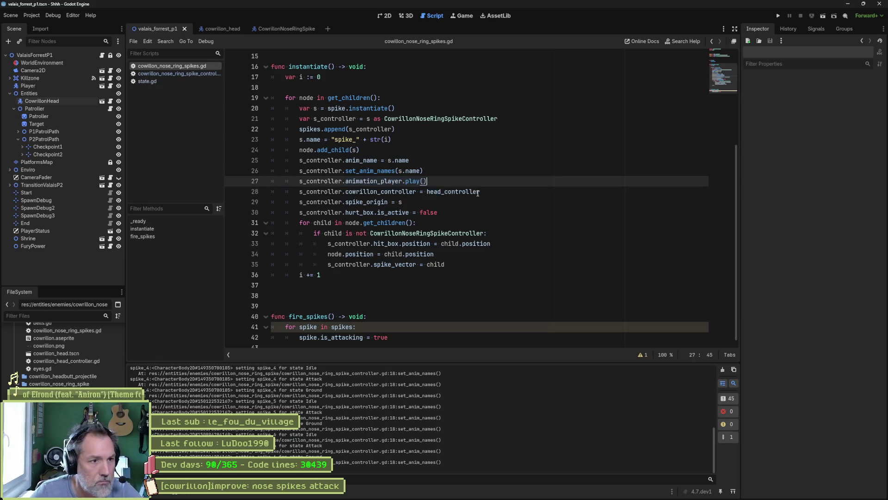
pyautogui.hotkey('ctrl', 'shift', 'Left')
pyautogui.hotkey('ctrl', 'shift', 'Left')
pyautogui.hotkey('ctrl', 'shift', 'Left')
pyautogui.press('BackSpace')
pyautogui.write('pl')
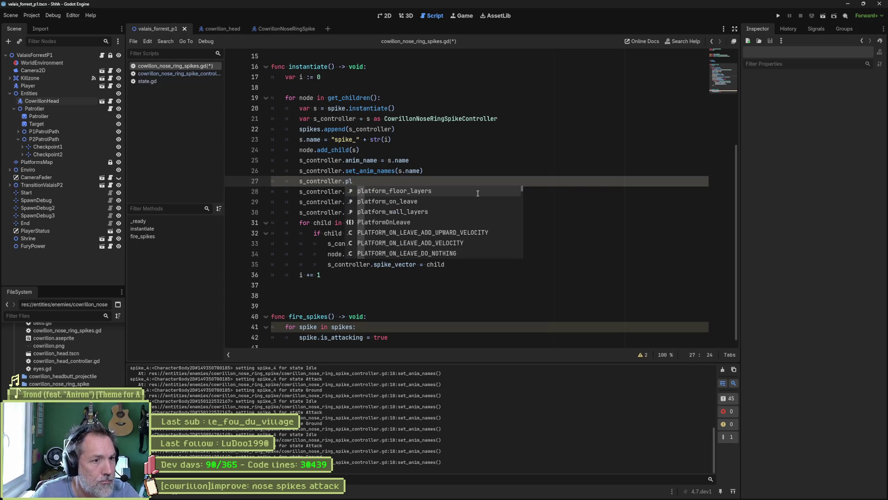
pyautogui.write('ay')
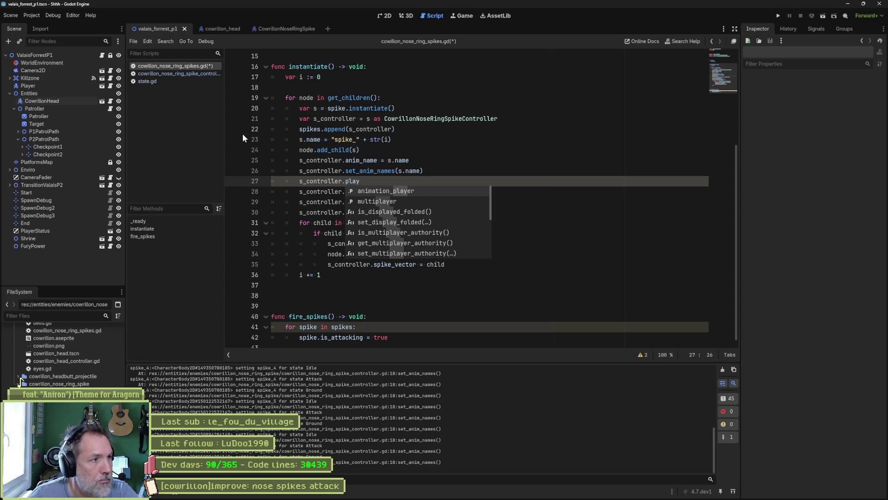
pyautogui.click(527, 183)
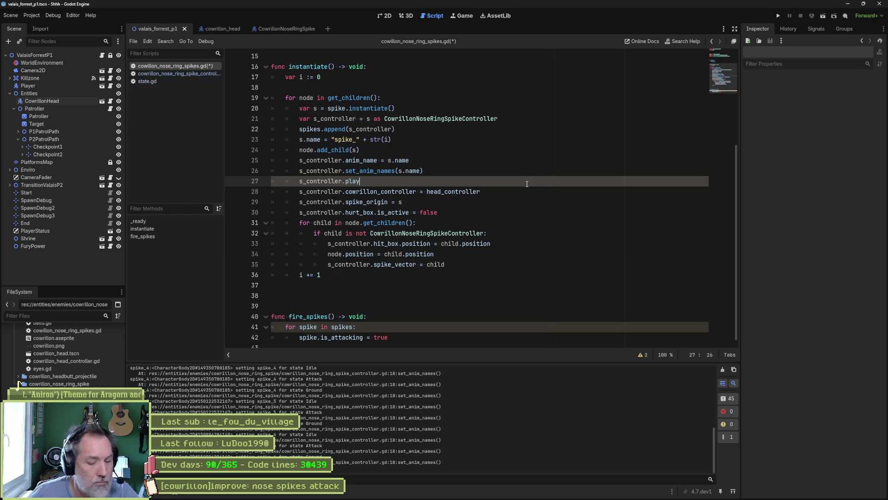
pyautogui.hotkey('alt', 'shift', 'o')
# Open character_controller.gd from a 'character' search and browse its methods.
pyautogui.write('character')
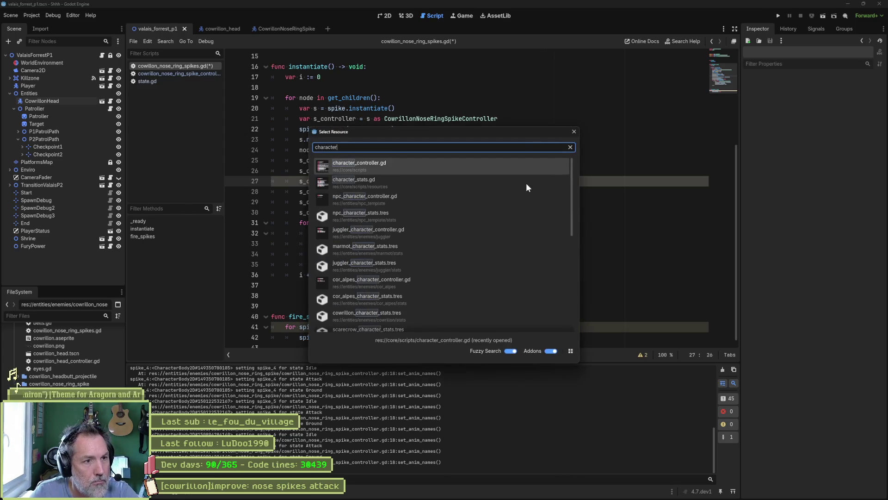
pyautogui.press('Return')
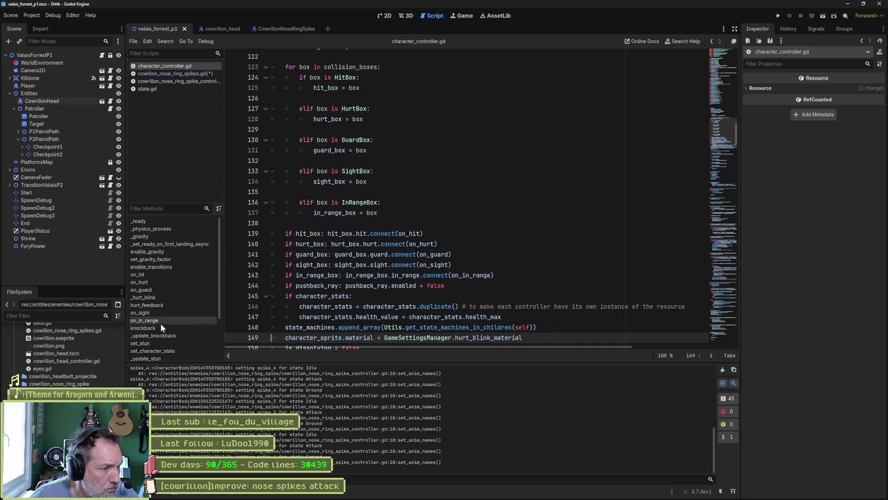
pyautogui.scroll(-1, 160, 341)
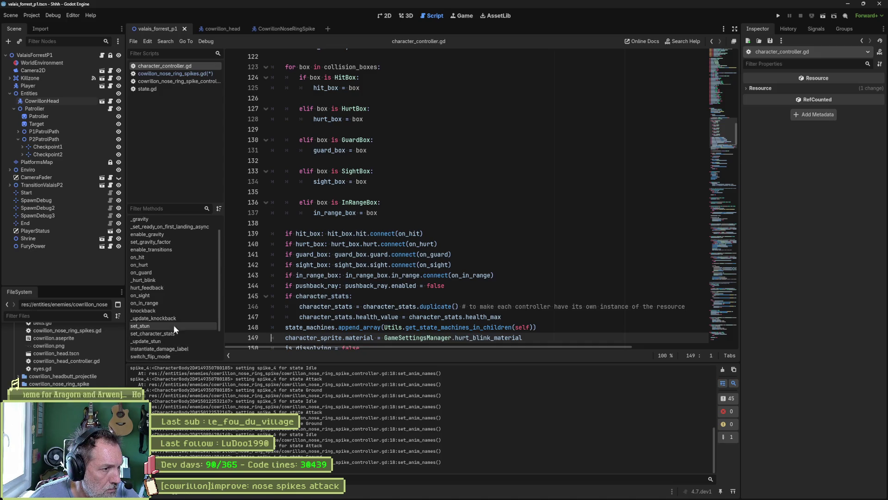
pyautogui.scroll(1, 172, 278)
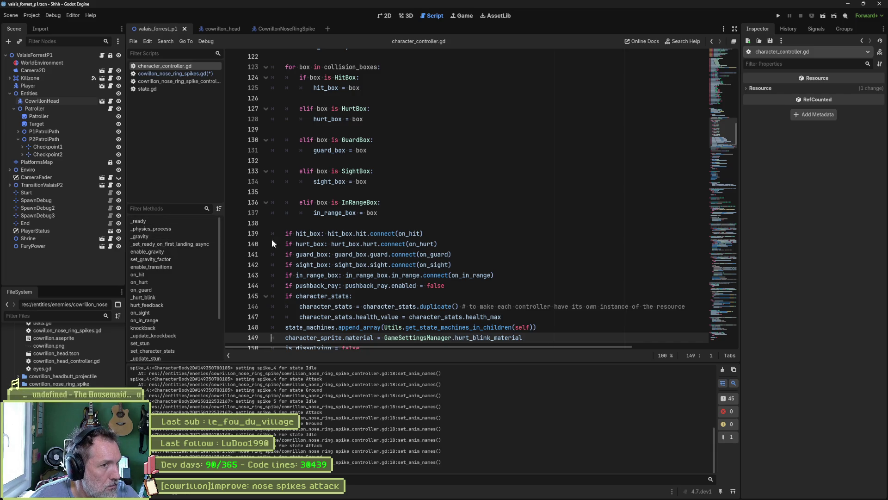
# Open state_machine.gd, view state.gd, then return to cowrillon_nose_ring_spikes.gd.
pyautogui.hotkey('alt', 'shift', 'o')
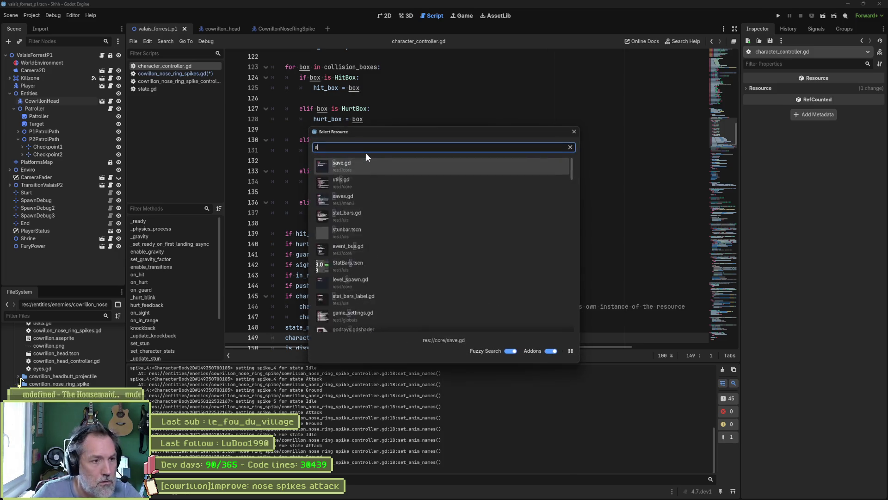
pyautogui.write('state_machine.g')
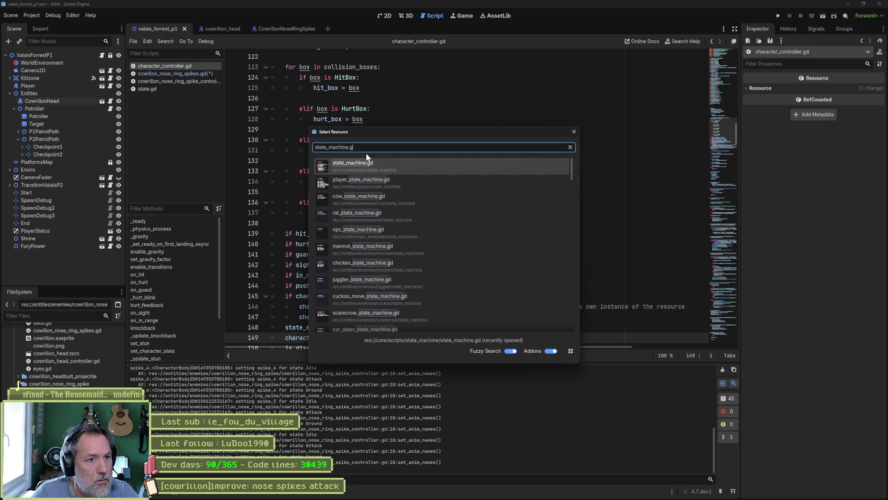
pyautogui.press('Return')
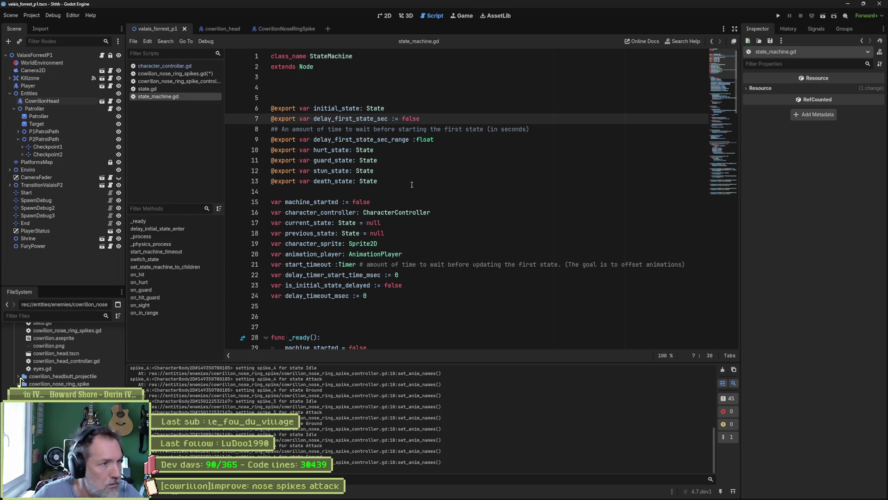
pyautogui.click(176, 89)
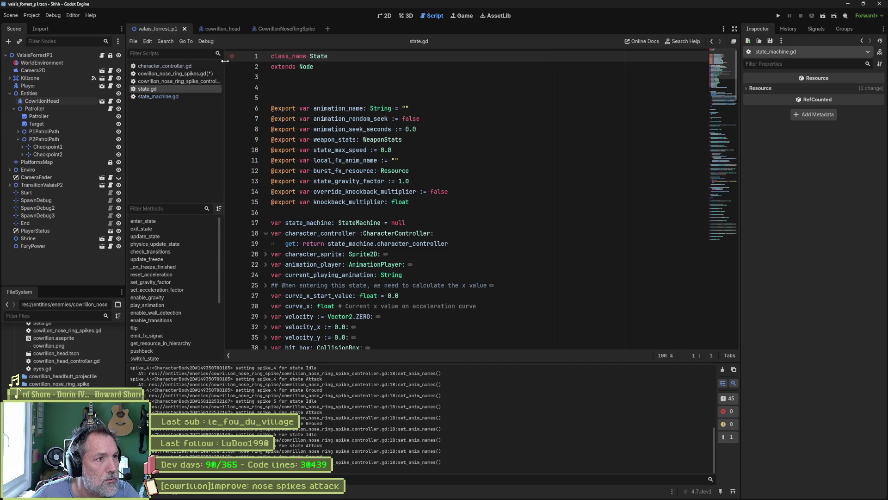
pyautogui.click(175, 73)
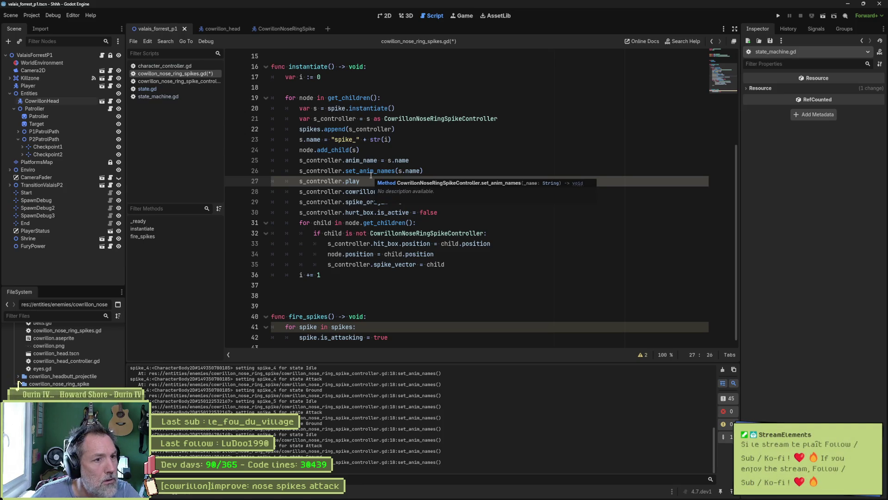
# Undo the s_controller.play line, add state.play_animation() below the animation_name assignment, and test-run the scene.
pyautogui.hotkey('ctrl', 'z')
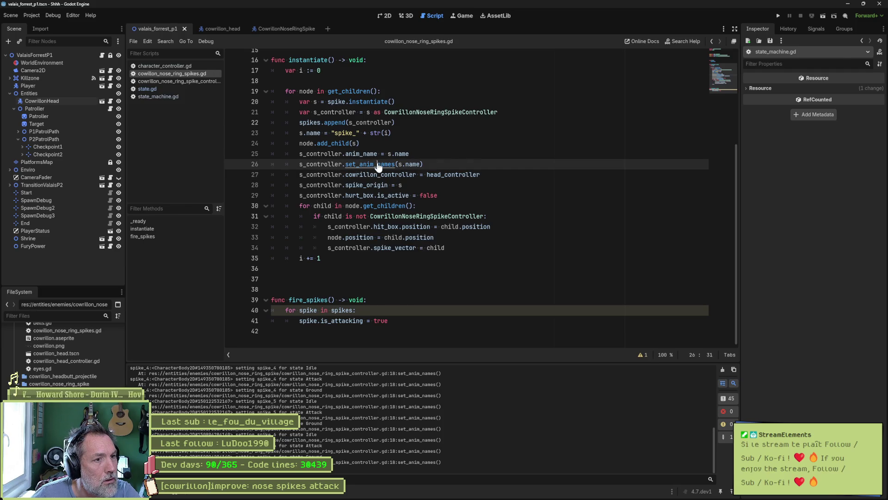
pyautogui.keyDown('ctrl'); pyautogui.click(376, 165); pyautogui.keyUp('ctrl')
pyautogui.click(403, 223)
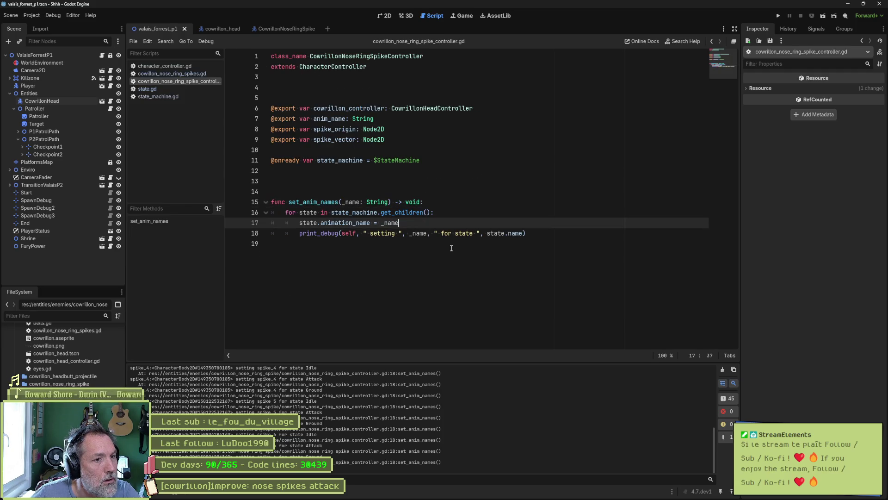
pyautogui.press('Return')
pyautogui.write('state.play')
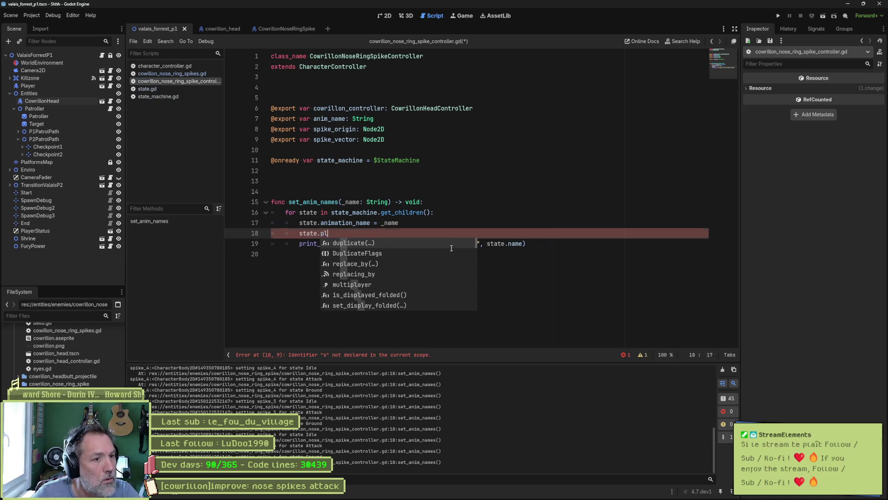
pyautogui.write('_animation')
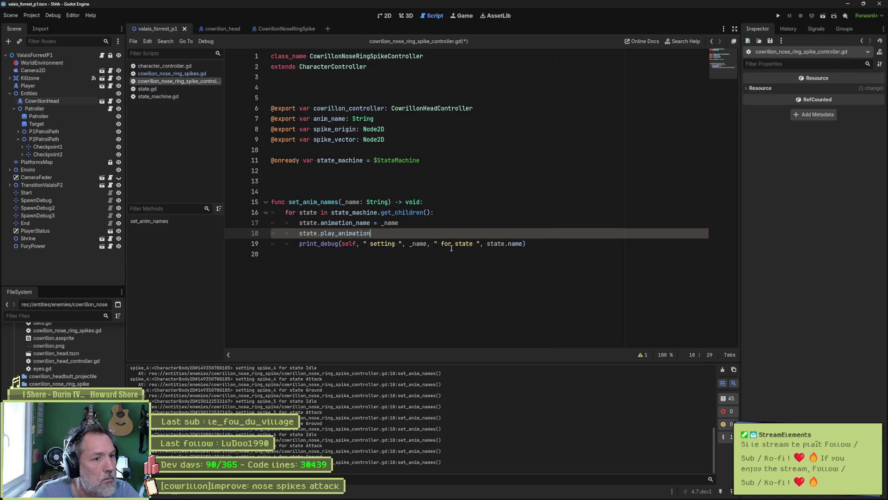
pyautogui.press('Return')
pyautogui.press('F6')
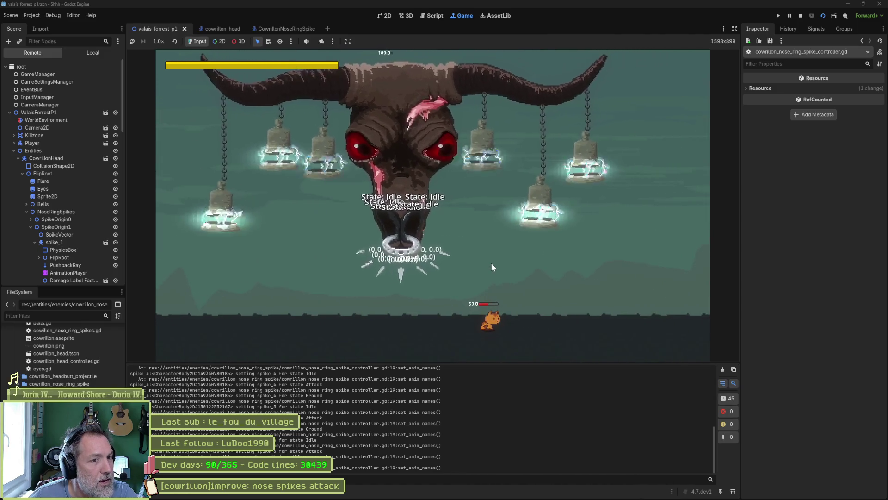
pyautogui.press('F8')
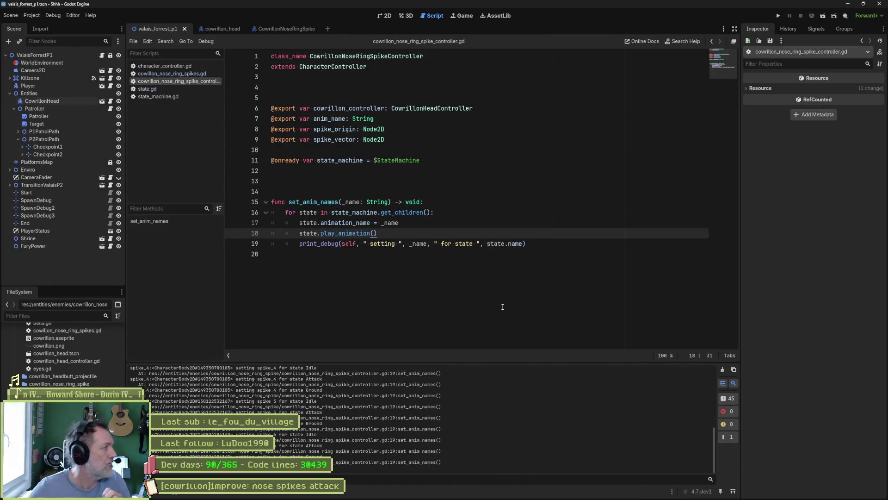
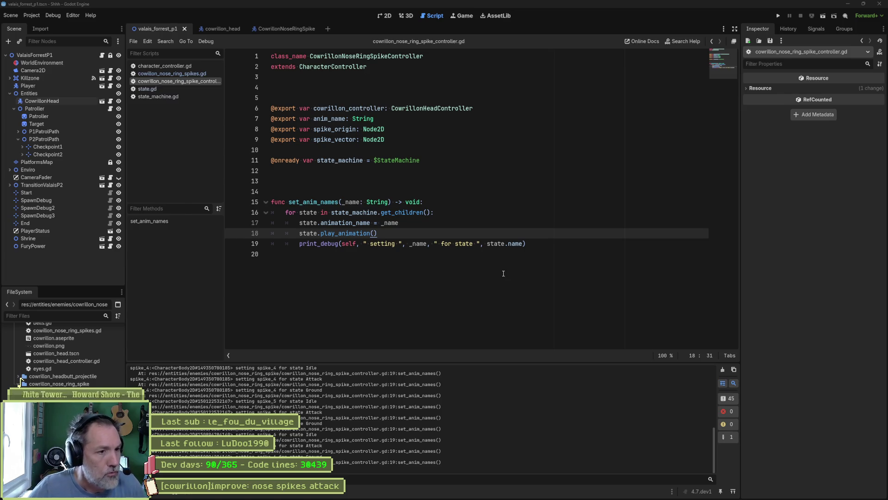
# Remove the print_debug line from set_anim_names and do a quick test run.
pyautogui.click(392, 244)
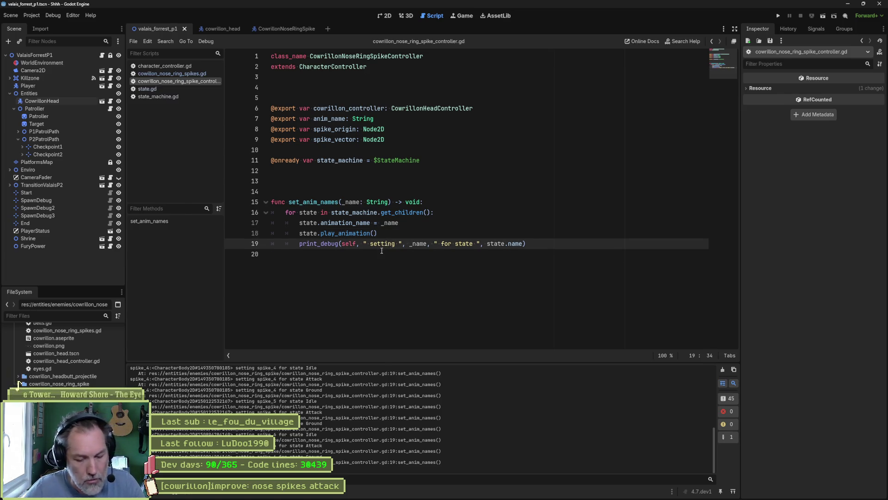
pyautogui.hotkey('ctrl', 'x')
pyautogui.press('F5')
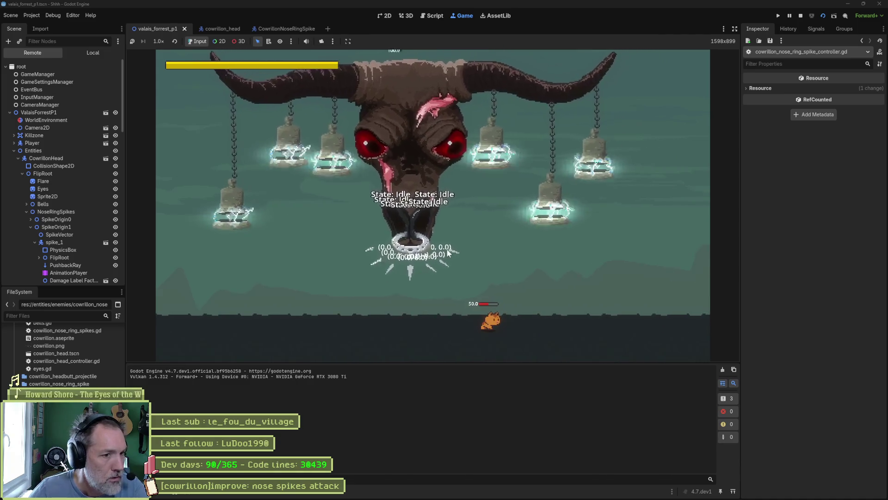
pyautogui.press('F8')
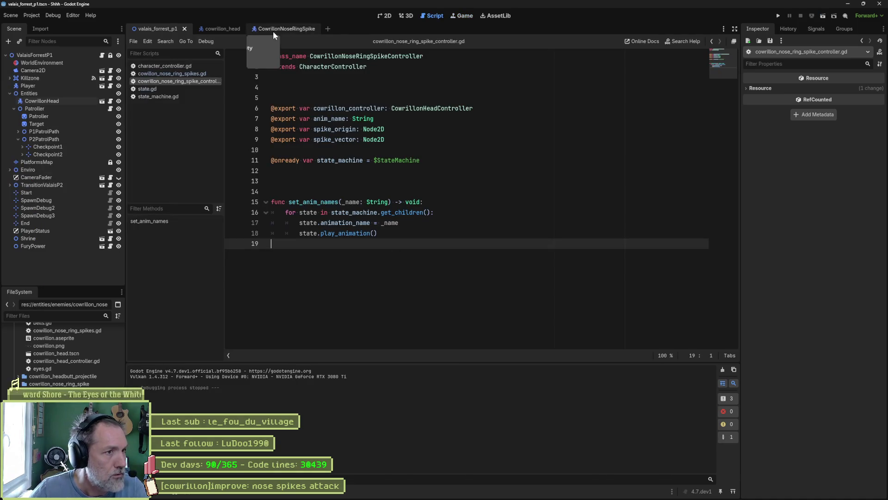
# Turn off Show Debuggers on the CowrillonNoseRingSpike root node and relaunch the game.
pyautogui.click(273, 31)
pyautogui.click(62, 54)
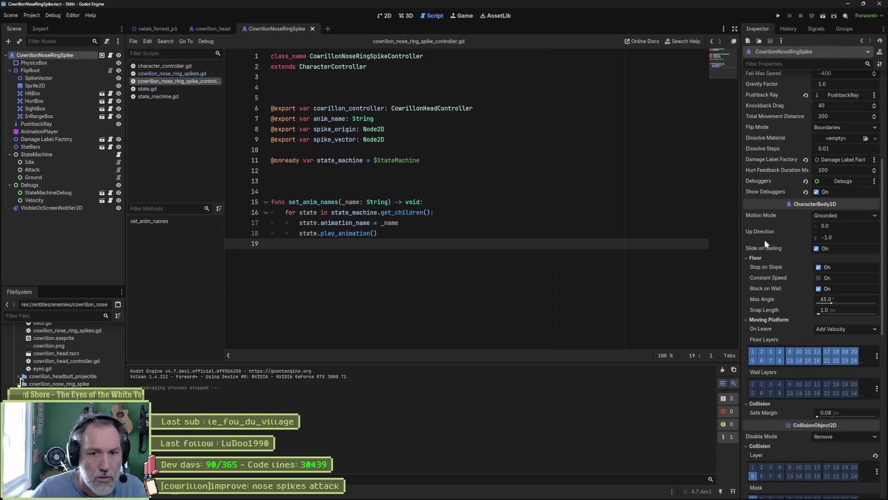
pyautogui.click(817, 192)
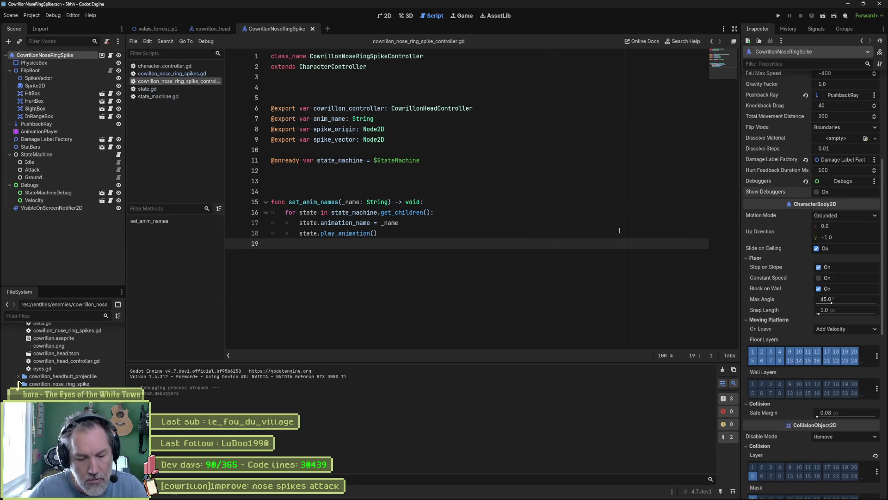
pyautogui.press('F5')
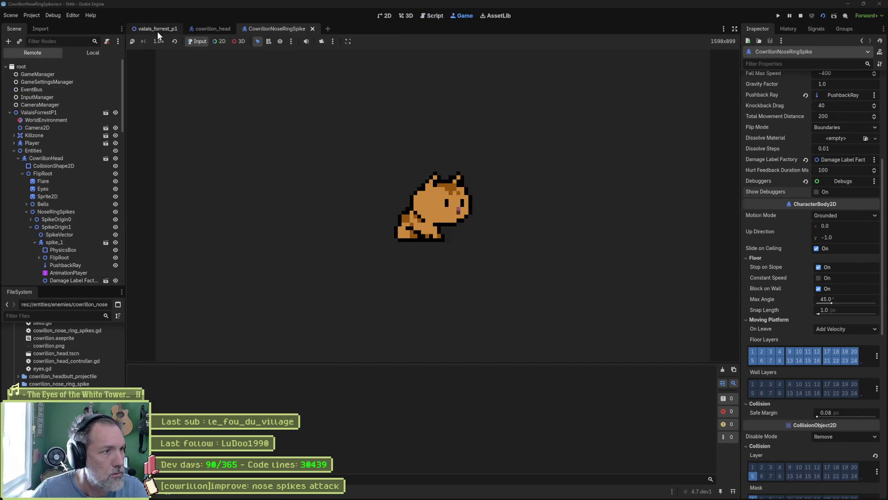
# Relaunch valais_forrest_p1, inspect spike_1's live properties in the Remote tree, then stop the game.
pyautogui.click(157, 29)
pyautogui.press('F5')
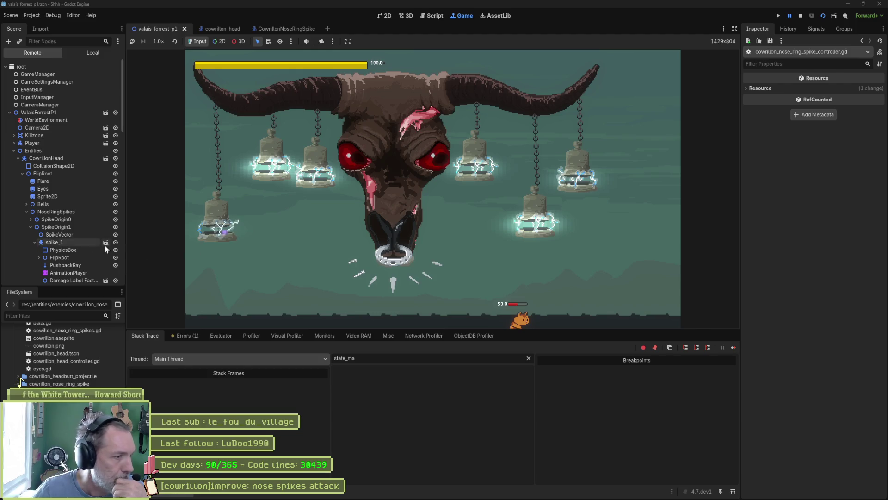
pyautogui.click(66, 242)
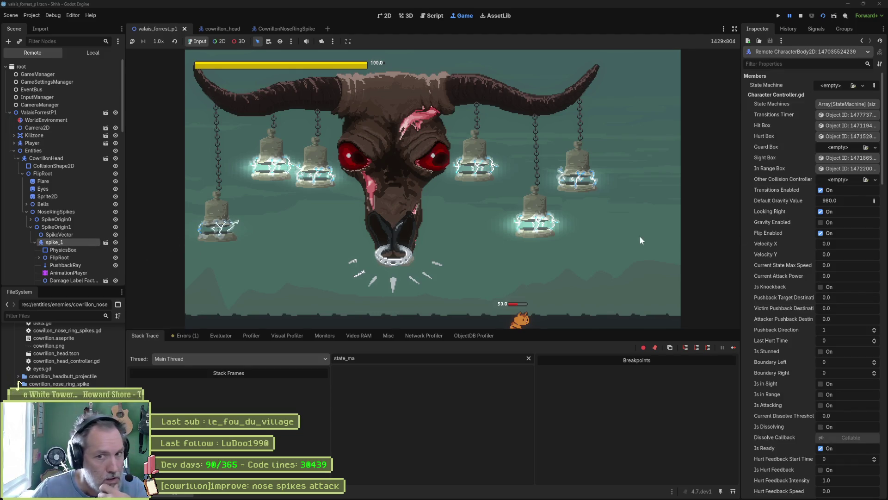
pyautogui.scroll(-5, 827, 290)
pyautogui.scroll(-3, 820, 305)
pyautogui.scroll(-4, 814, 301)
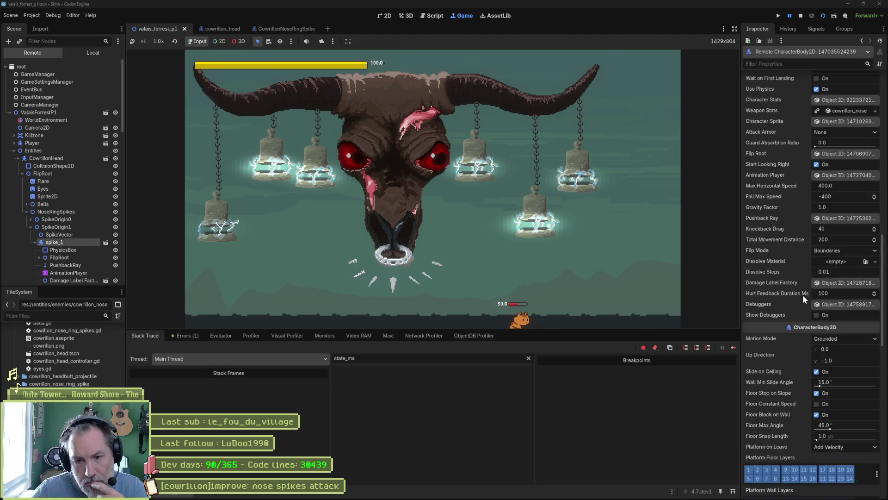
pyautogui.scroll(-7, 814, 304)
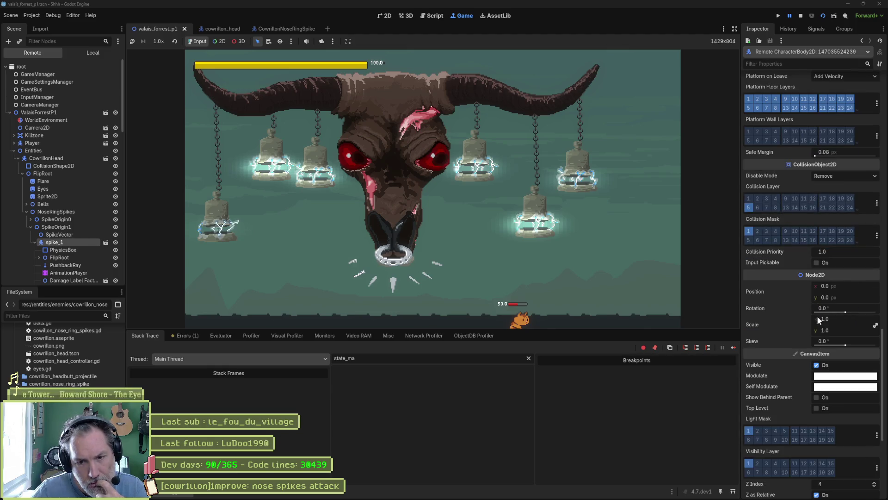
pyautogui.scroll(-4, 798, 303)
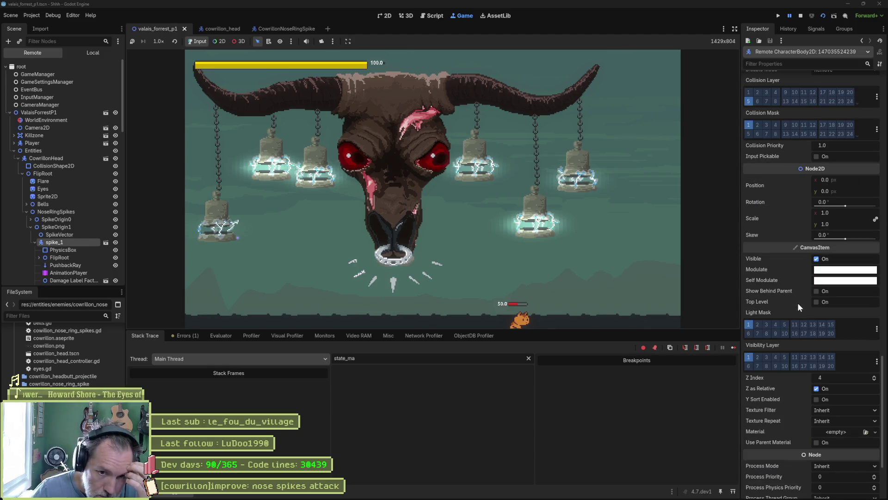
pyautogui.scroll(-4, 798, 303)
pyautogui.scroll(4, 798, 303)
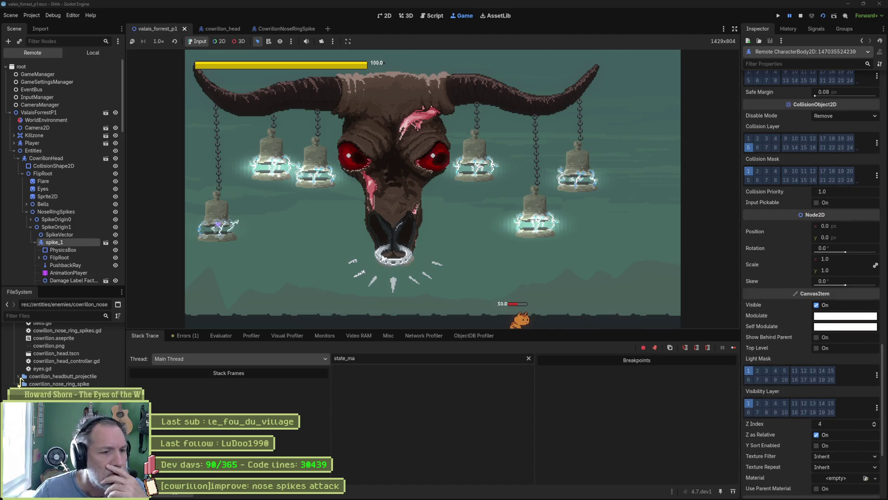
pyautogui.click(800, 16)
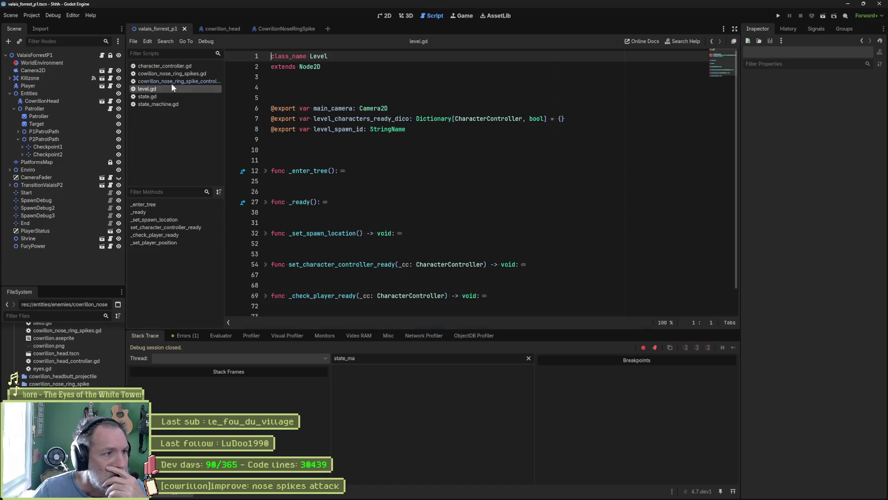
# Review the spike_origin and node.position lines in cowillon_nose_ring_spikes.gd, then relaunch with F6.
pyautogui.click(172, 73)
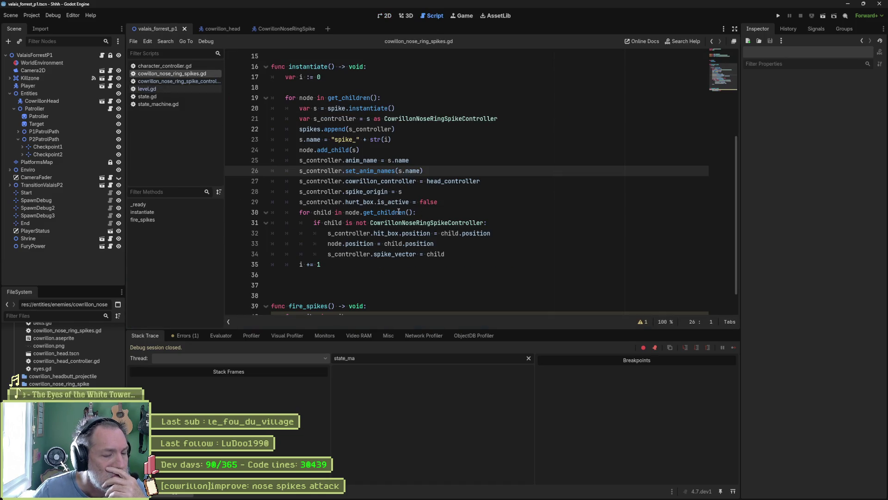
pyautogui.moveTo(399, 212)
pyautogui.click(399, 191)
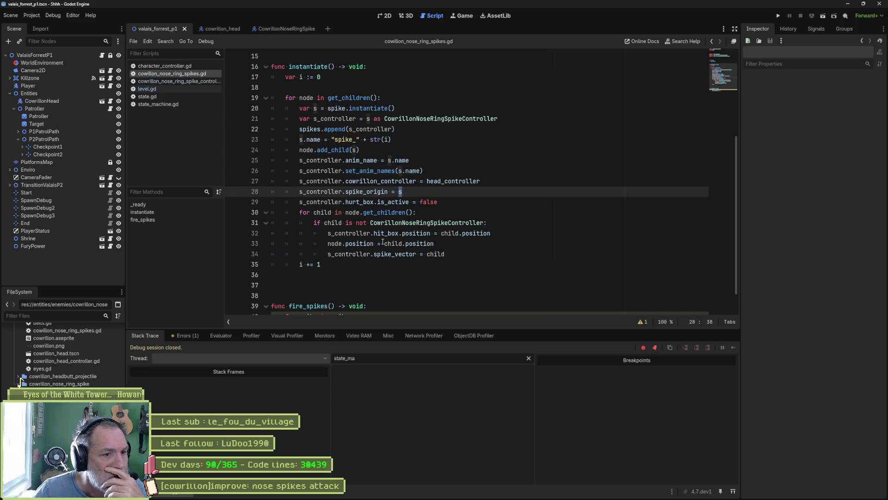
pyautogui.click(328, 246)
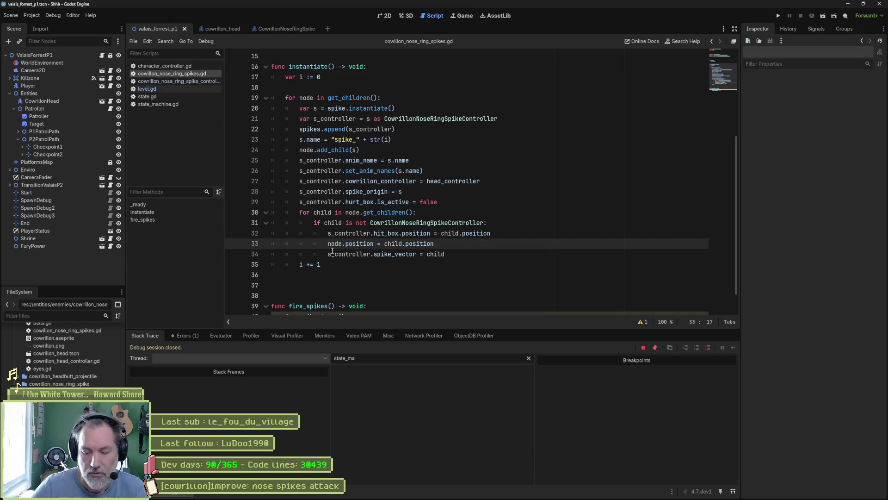
pyautogui.write('#')
pyautogui.press('F6')
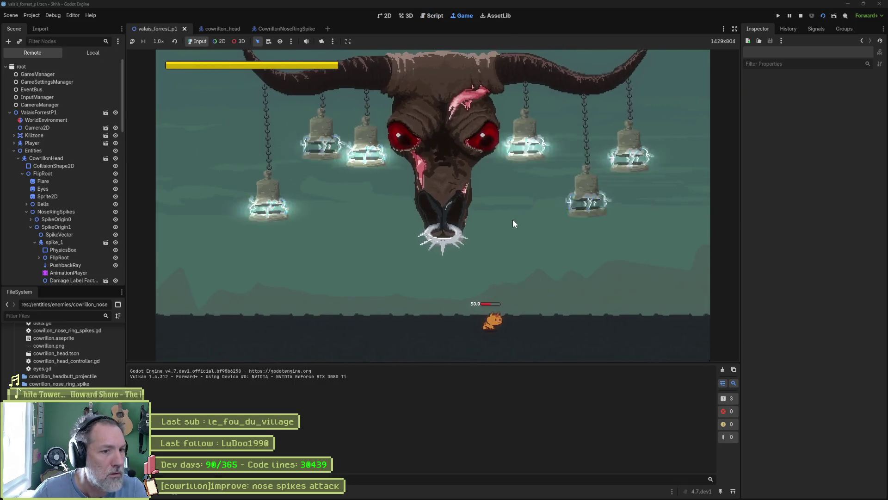
# Fire the live CowrillonHead's Nose Ring Attack from the Remote Inspector.
pyautogui.click(445, 247)
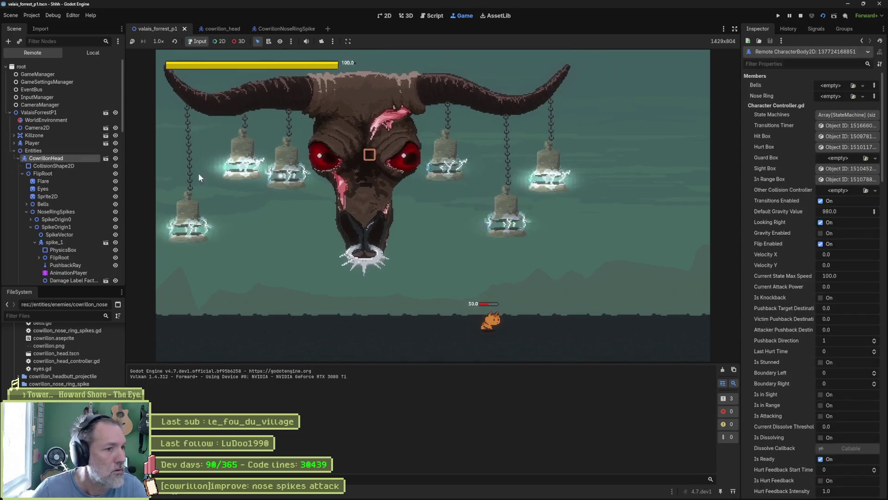
pyautogui.scroll(-10, 787, 259)
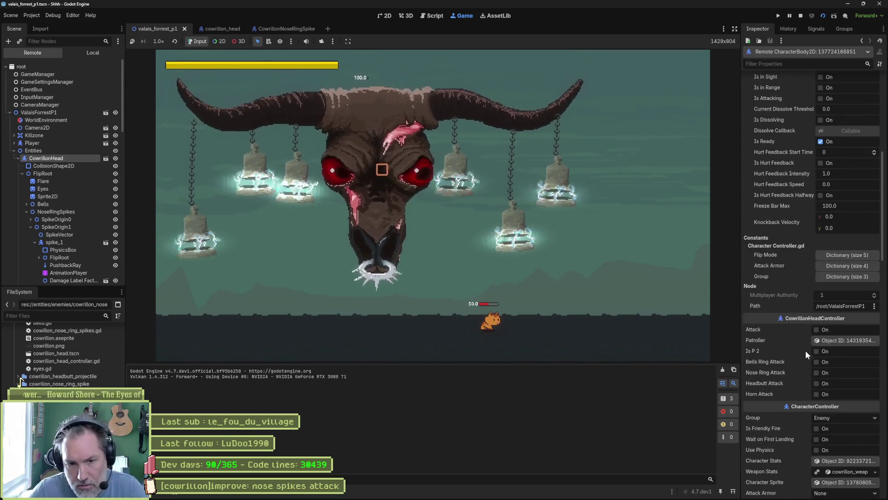
pyautogui.click(819, 373)
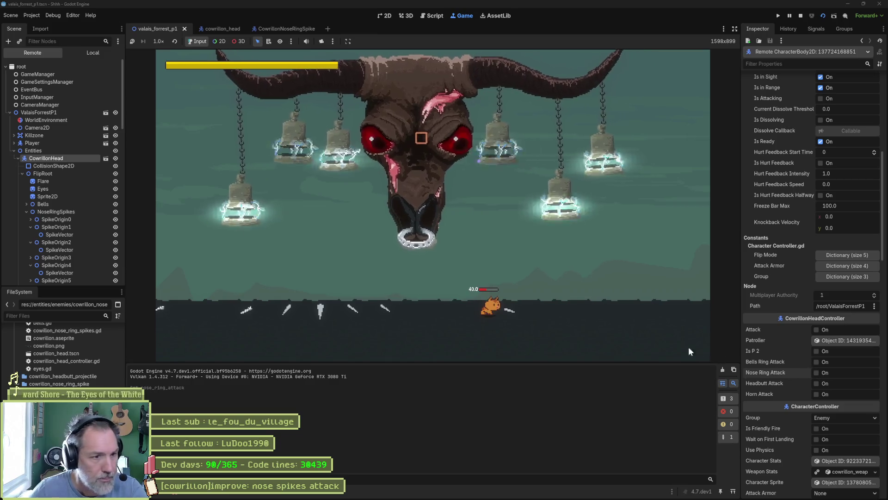
# List the spikes' reparent errors in the Debugger and jump to the offending script.
pyautogui.click(176, 492)
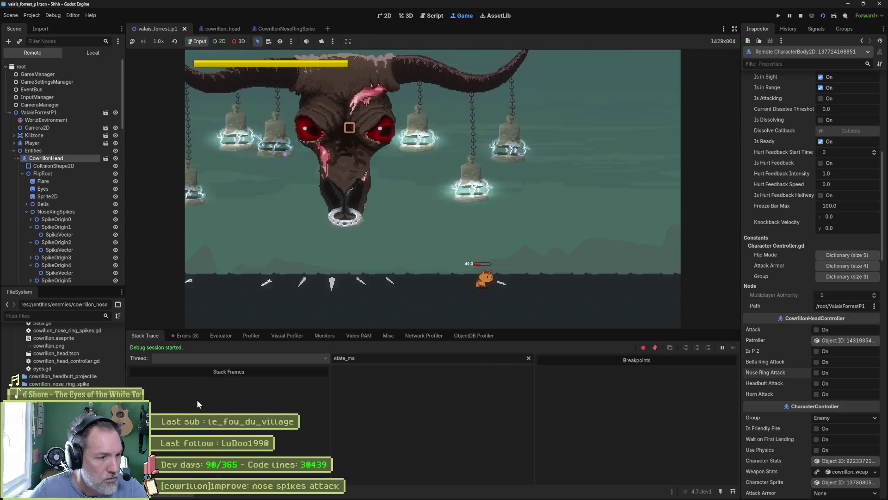
pyautogui.click(190, 335)
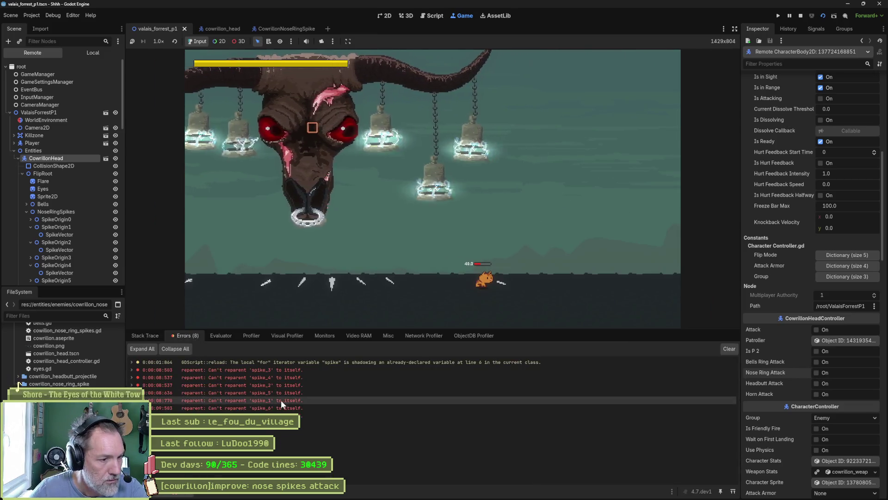
pyautogui.click(294, 373)
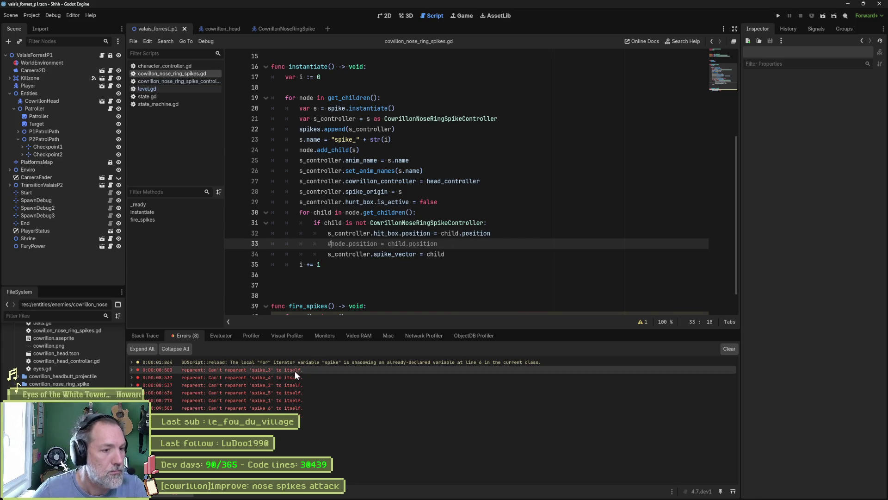
# Examine the spike_3 reparent error details and delete the commented-out node.position line.
pyautogui.doubleClick(211, 370)
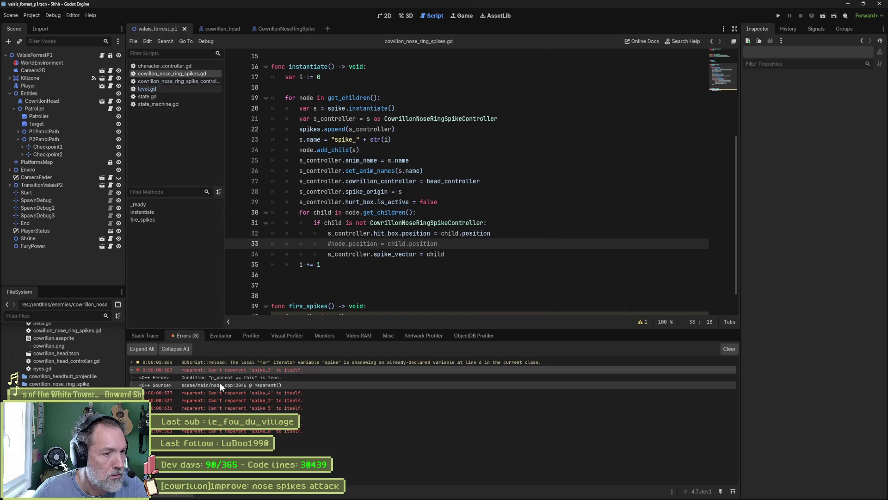
pyautogui.click(225, 376)
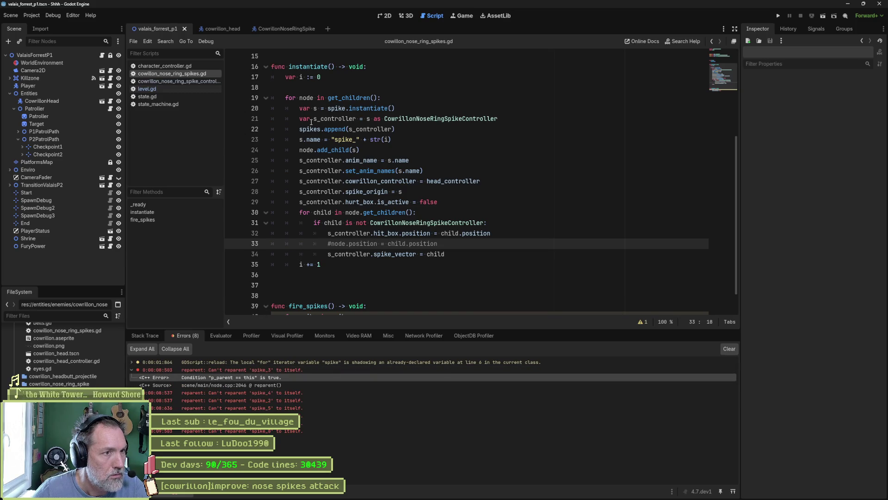
pyautogui.hotkey('ctrl', 'shift', 'k')
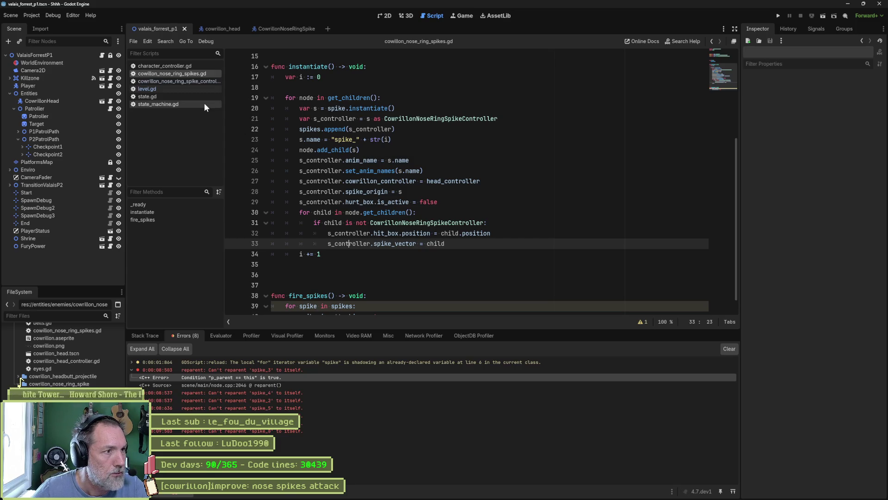
# Delete the exit_state function from the spike attack state script and relaunch valais_forrest_p1.
pyautogui.click(287, 29)
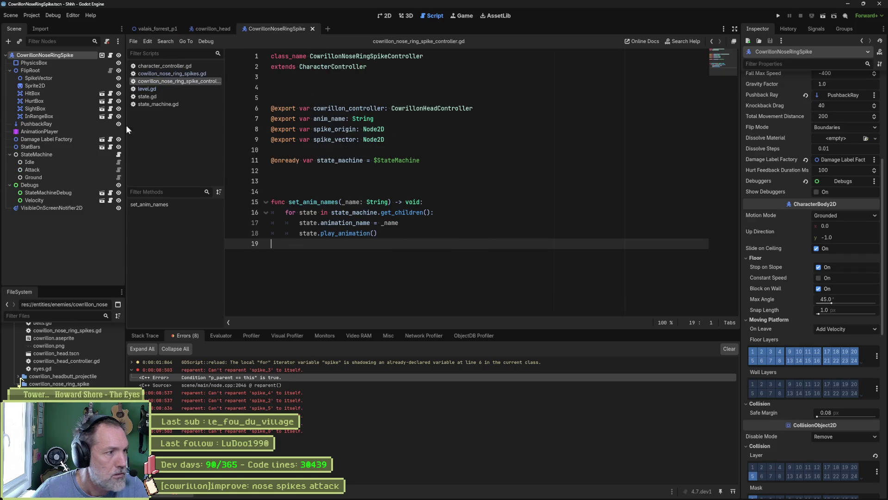
pyautogui.click(118, 162)
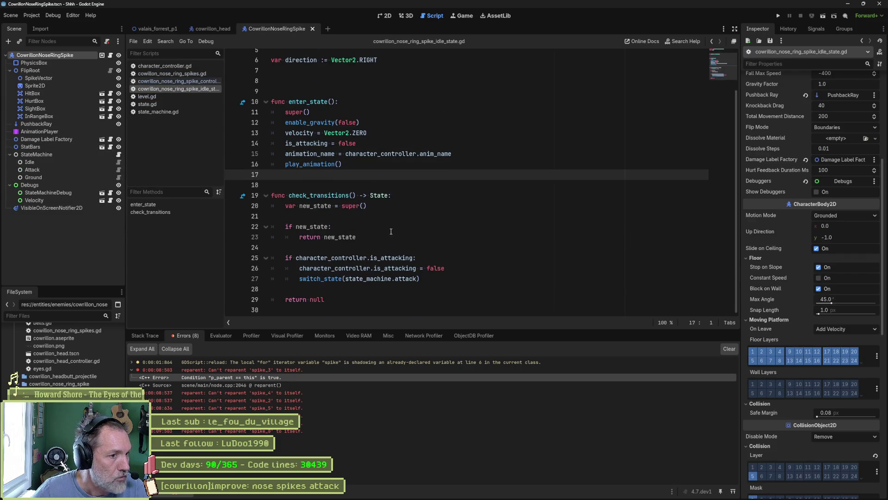
pyautogui.click(119, 170)
pyautogui.click(447, 165)
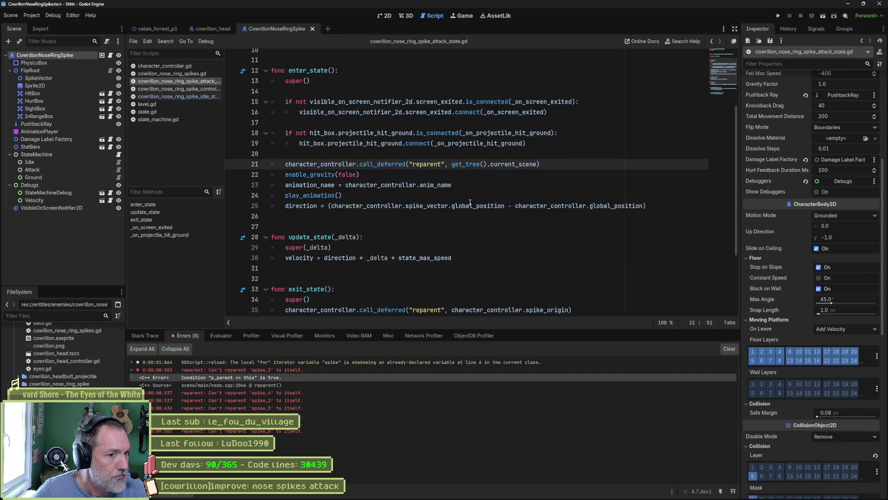
pyautogui.scroll(-2, 397, 251)
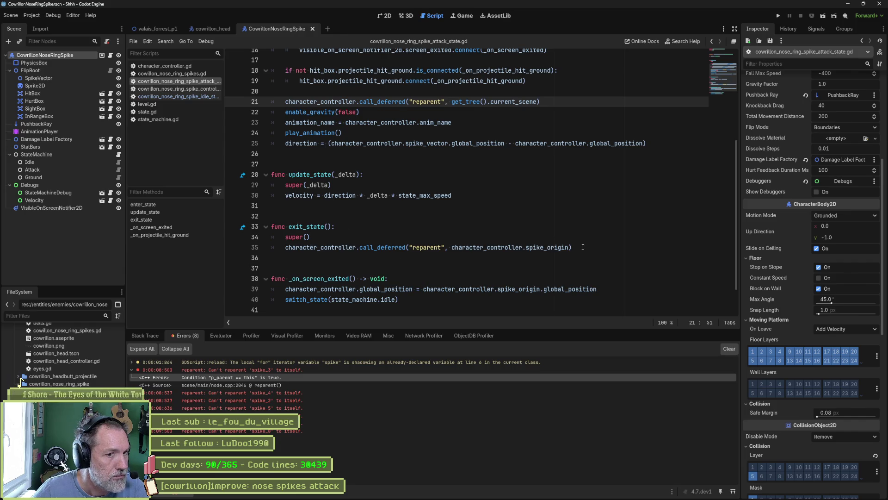
pyautogui.moveTo(583, 247); pyautogui.dragTo(586, 188)
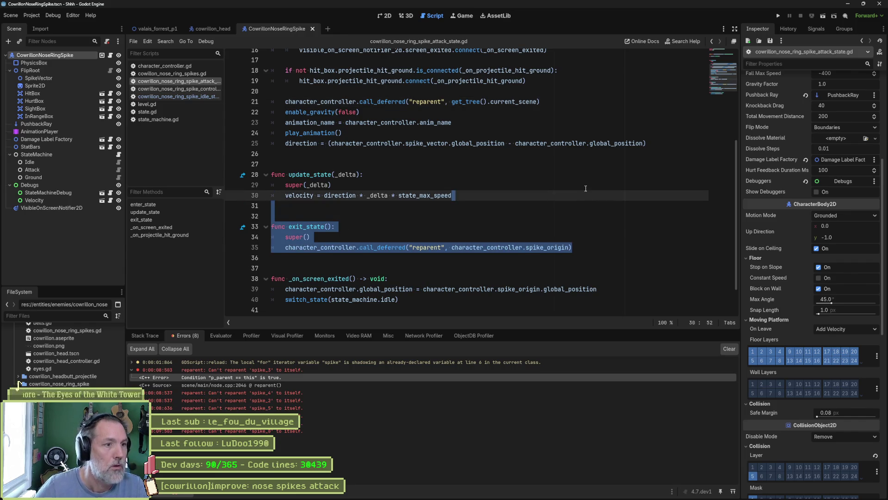
pyautogui.press('BackSpace')
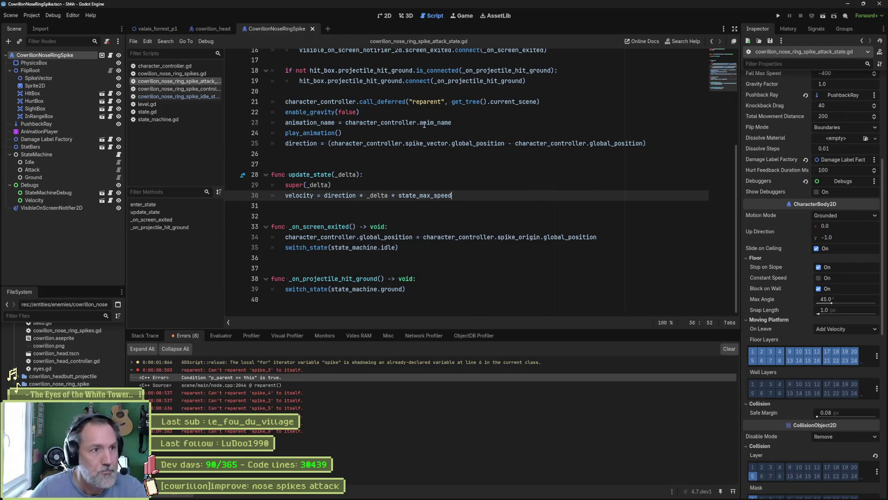
pyautogui.click(151, 28)
pyautogui.press('F6')
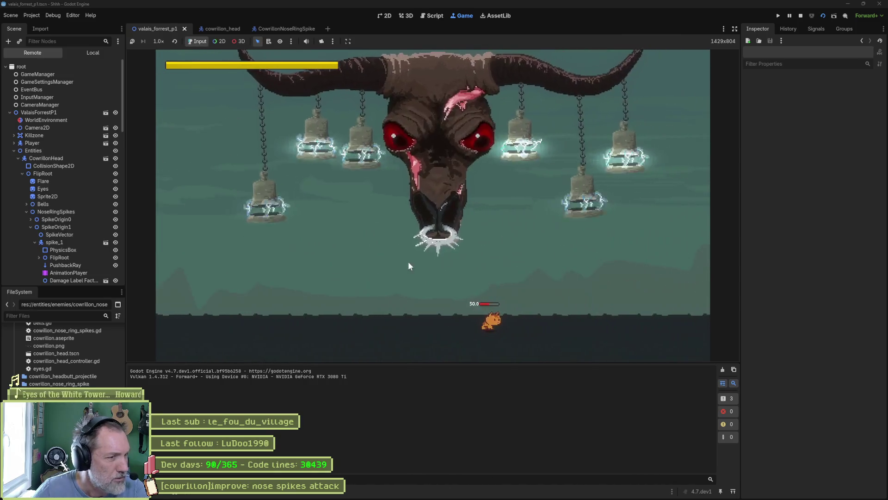
# Fire the Nose Ring Attack and inspect live SpikeOrigin1 and spike_4's AnimationPlayer.
pyautogui.click(46, 158)
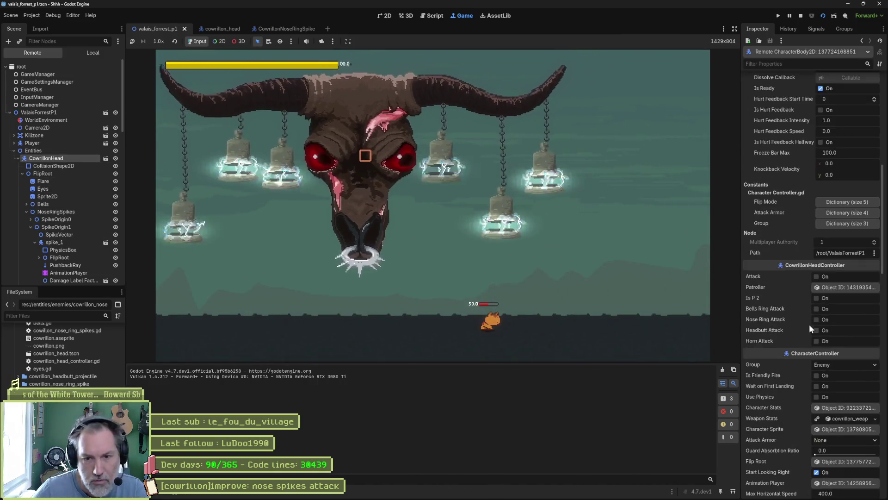
pyautogui.click(823, 320)
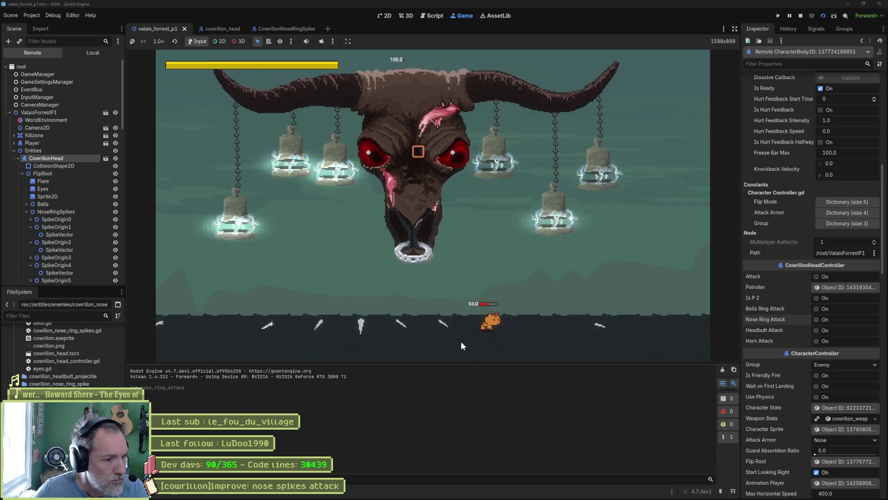
pyautogui.click(57, 226)
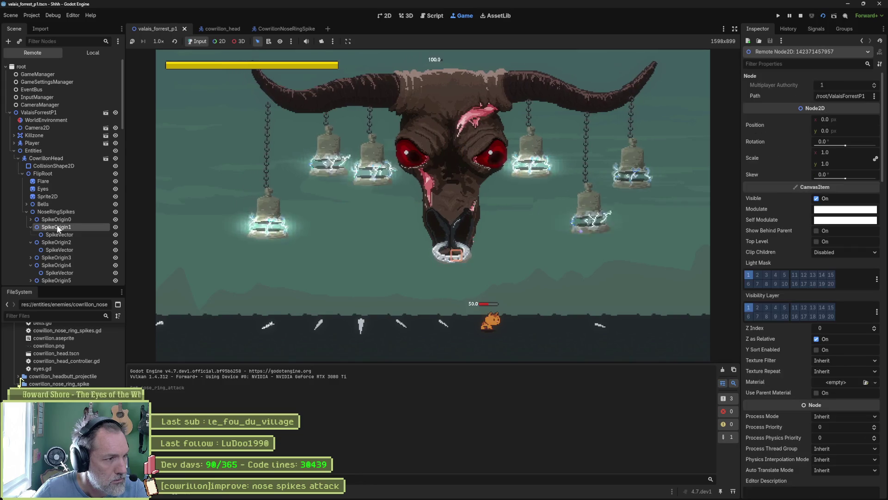
pyautogui.scroll(-5, 52, 238)
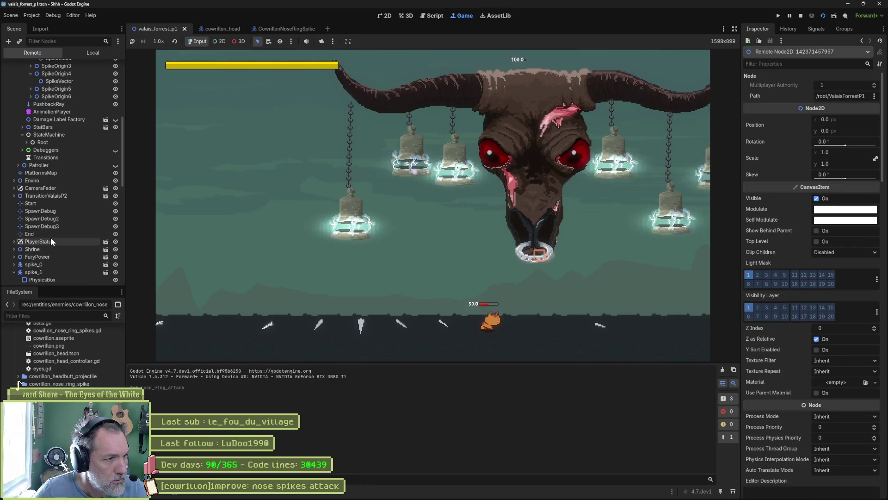
pyautogui.scroll(-10, 50, 237)
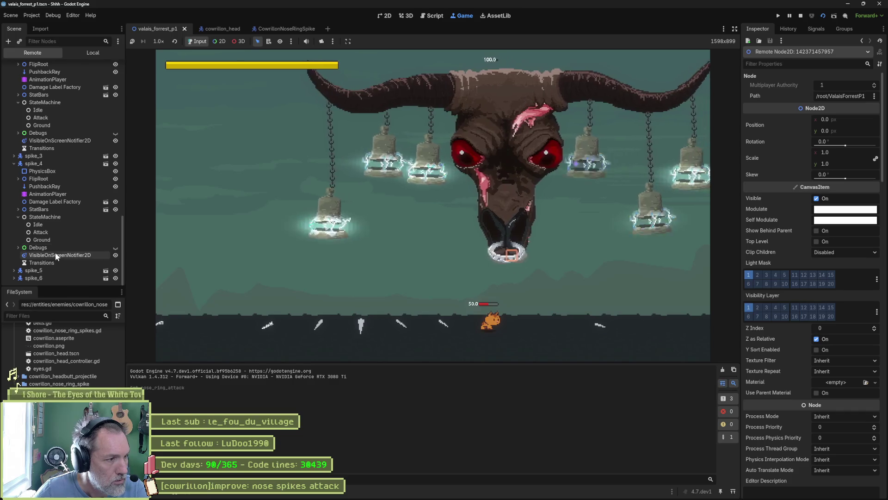
pyautogui.click(45, 193)
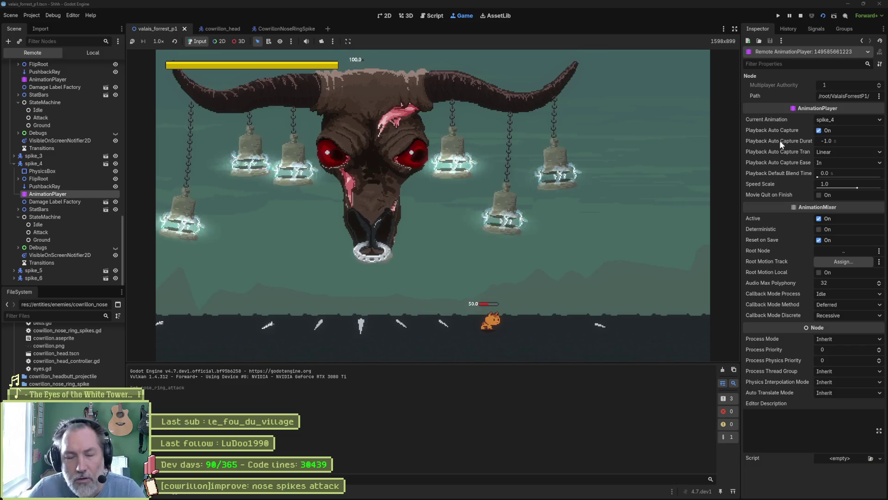
# Stop the test run and bring Aseprite to the front.
pyautogui.press('F8')
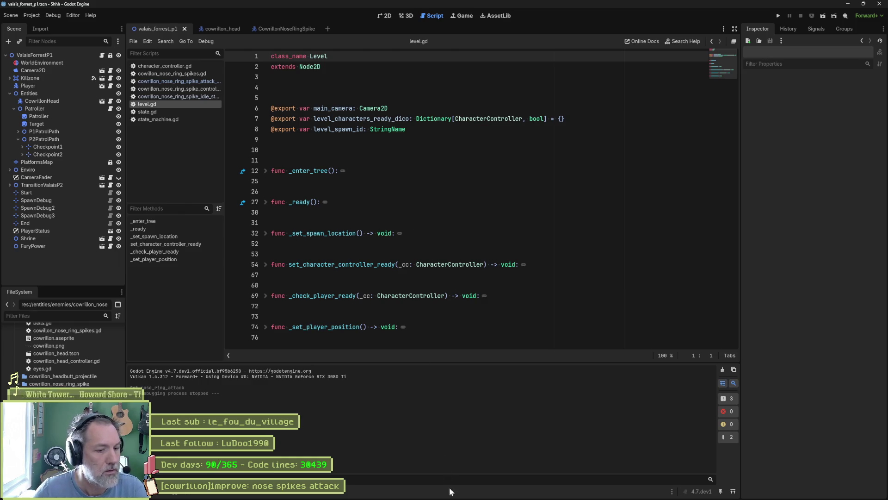
pyautogui.moveTo(453, 498)
pyautogui.click(488, 493)
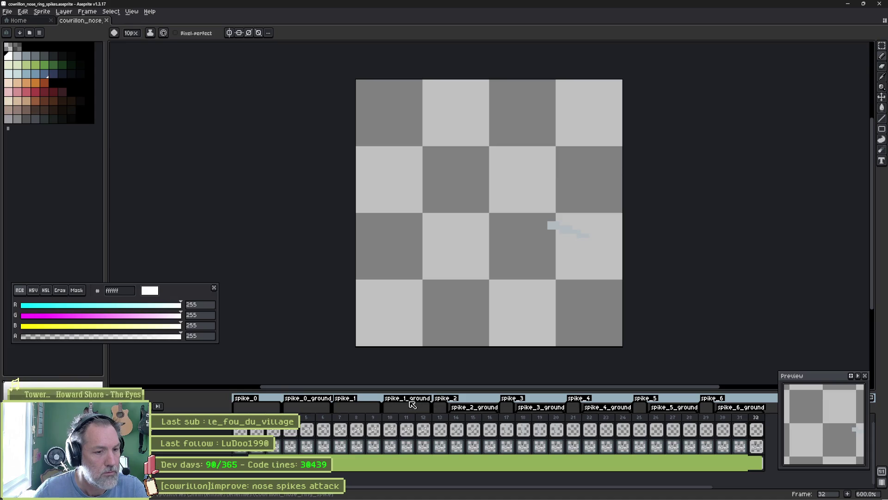
# Rename tags spike_0_ground, spike_1_ground and spike_2_ground to ground_0, ground_1 and ground_2.
pyautogui.doubleClick(308, 401)
pyautogui.write('ground_0')
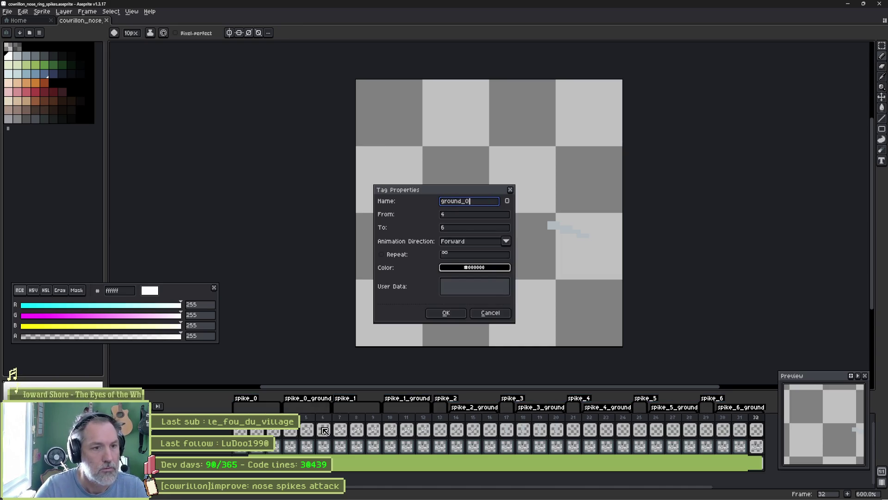
pyautogui.press('Return')
pyautogui.doubleClick(403, 406)
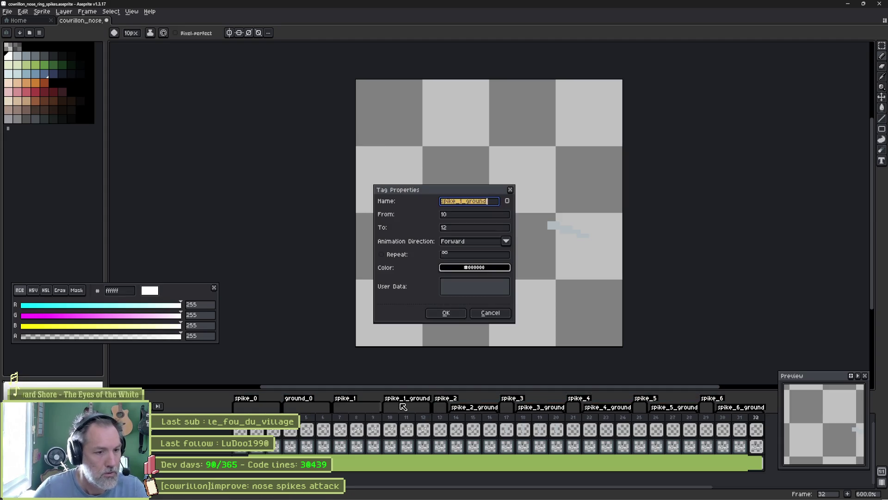
pyautogui.write('_1')
pyautogui.press('Return')
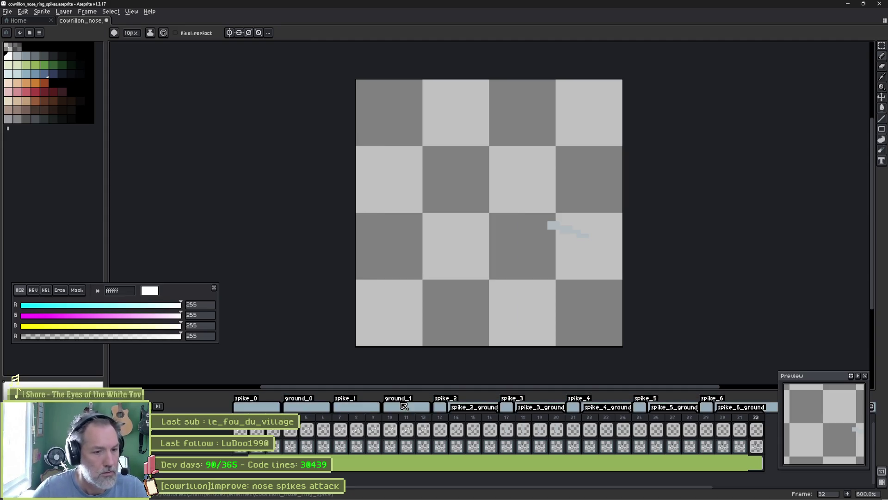
pyautogui.doubleClick(478, 410)
pyautogui.write('ground')
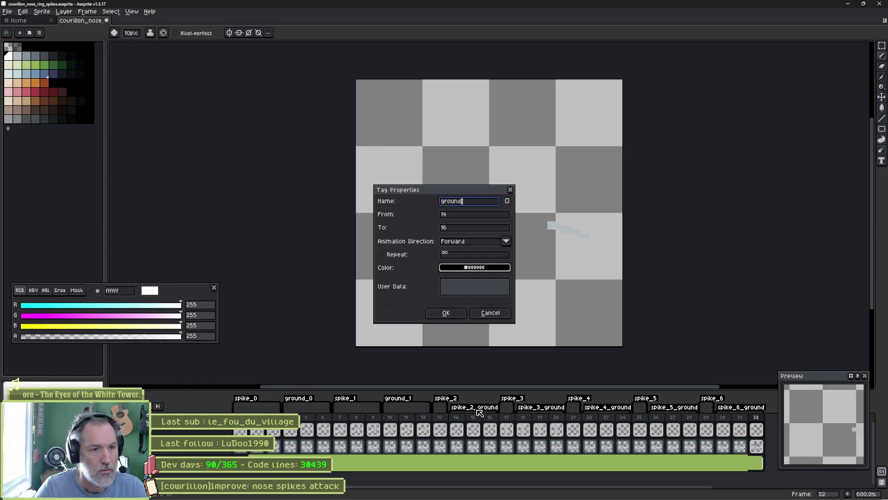
pyautogui.write('2')
pyautogui.press('Return')
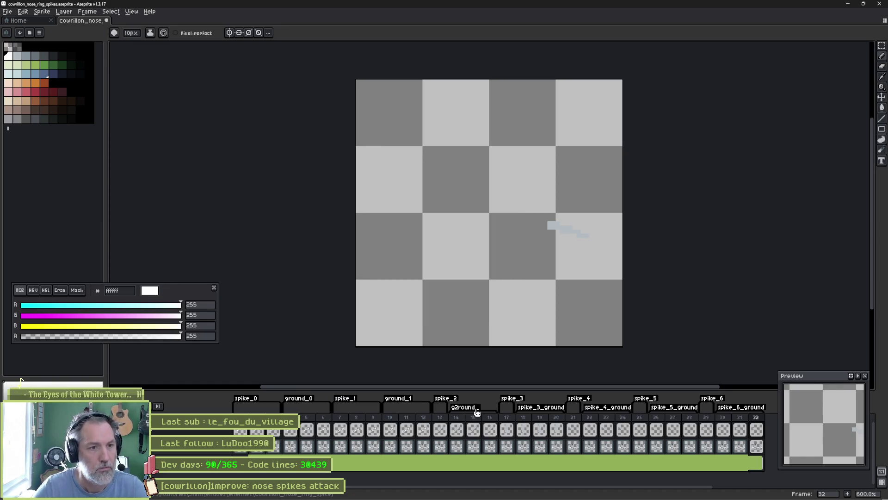
pyautogui.hotkey('shift', 'p')
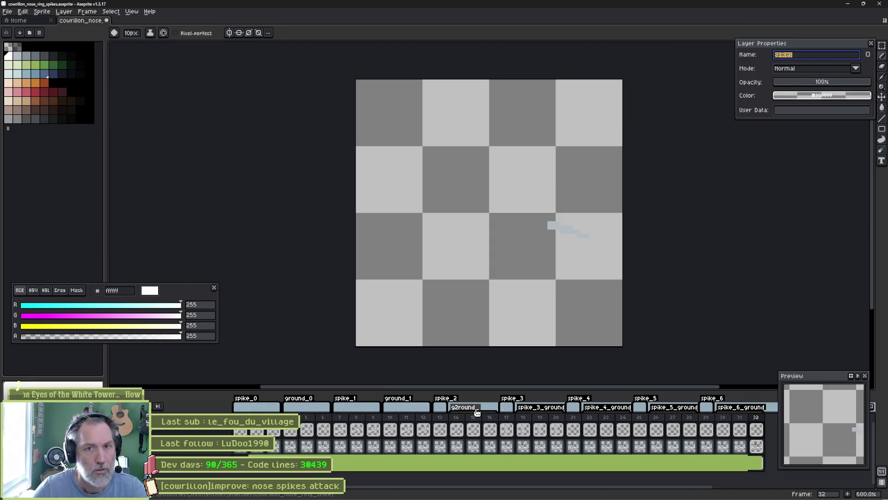
pyautogui.press('Escape')
pyautogui.doubleClick(477, 407)
pyautogui.write('ground_2')
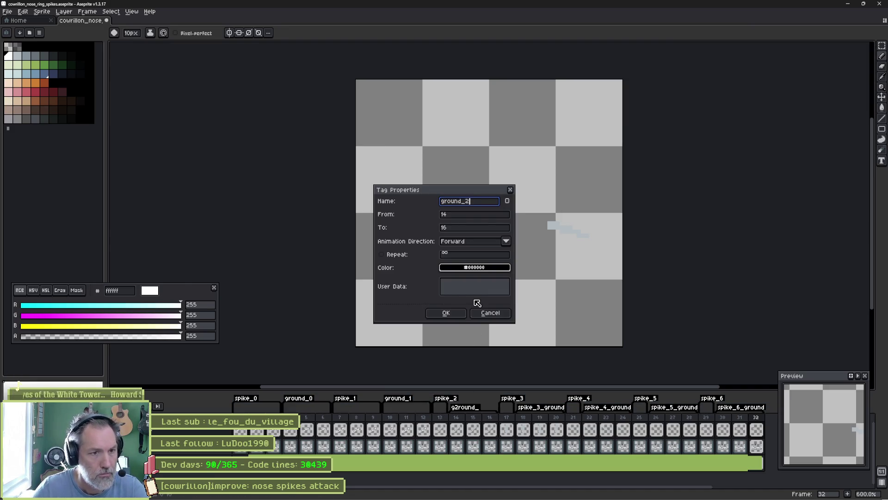
pyautogui.press('Return')
# Rename tags spike_3_ground through spike_6_ground to ground_3 through ground_6.
pyautogui.doubleClick(560, 407)
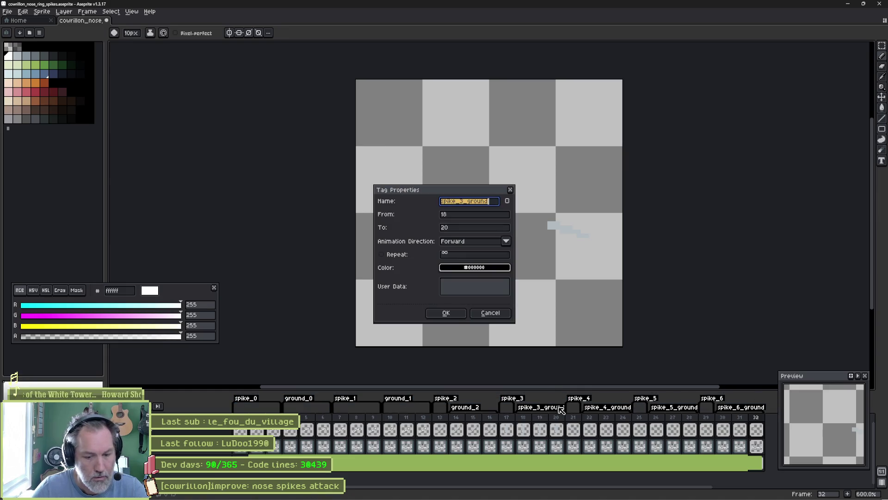
pyautogui.write('ground_3')
pyautogui.click(446, 313)
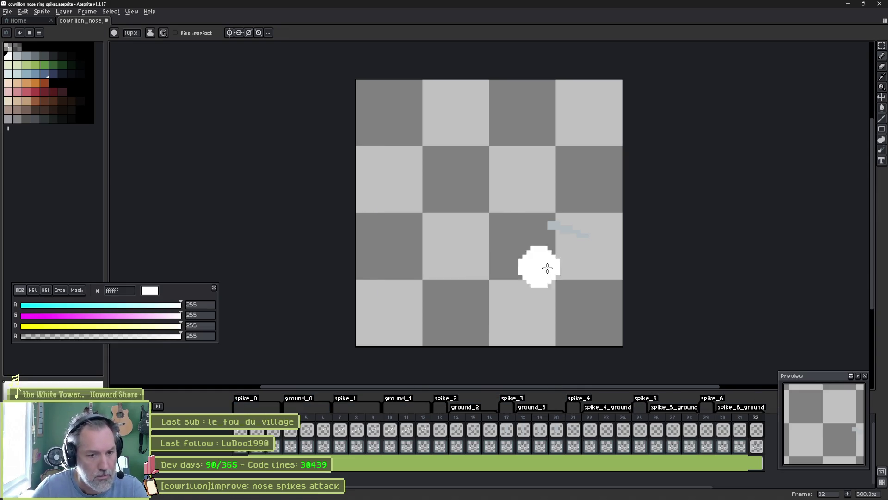
pyautogui.doubleClick(615, 407)
pyautogui.write('ground_4')
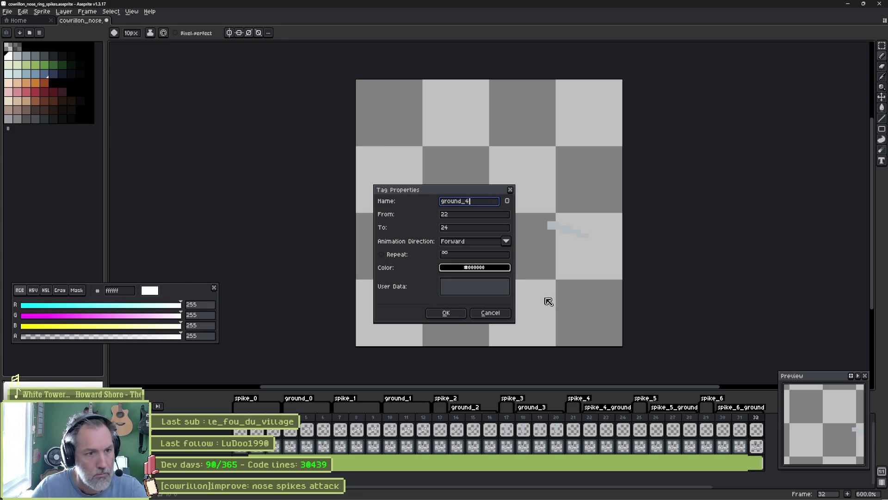
pyautogui.press('Return')
pyautogui.doubleClick(676, 408)
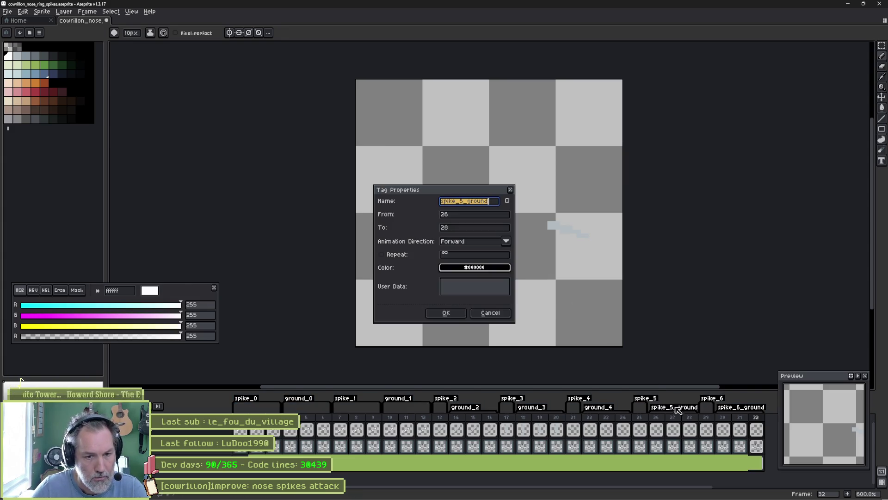
pyautogui.write('ground_5')
pyautogui.press('Return')
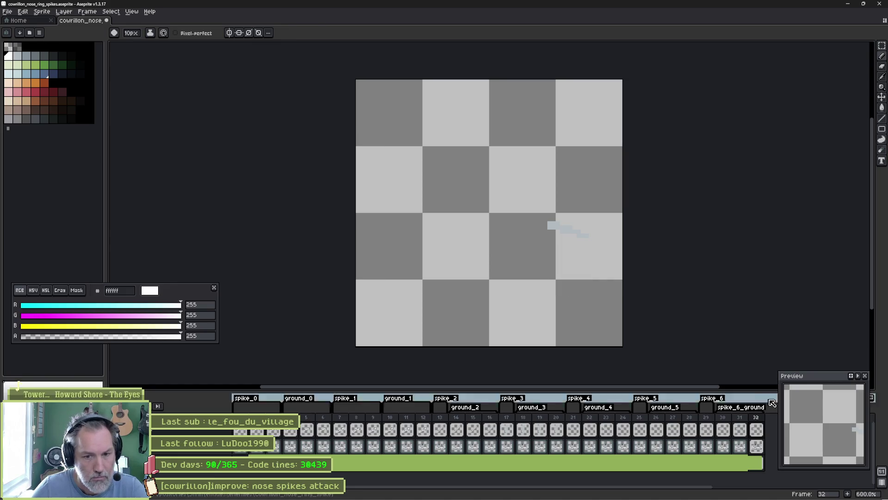
pyautogui.doubleClick(754, 406)
pyautogui.write('ground_')
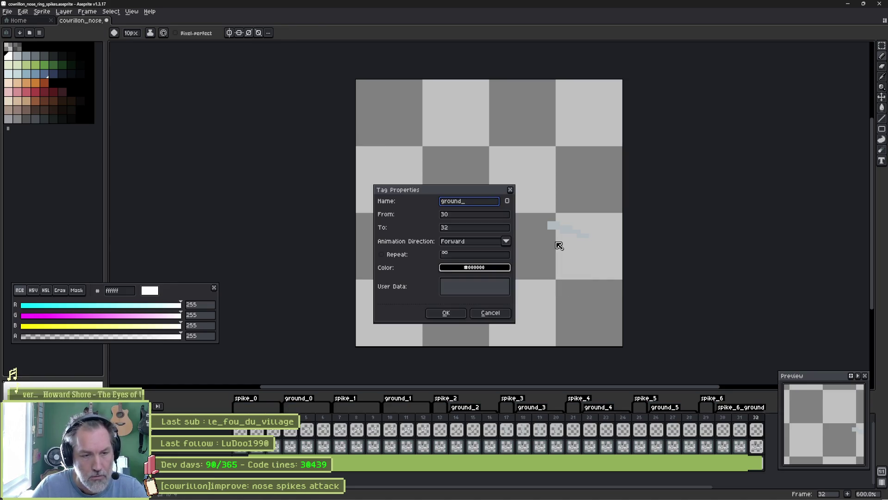
pyautogui.write('6')
pyautogui.press('Return')
# Back in Godot, open cowillon_nose_ring_spikes.gd from the CowrillonNoseRingSpike scene.
pyautogui.click(850, 5)
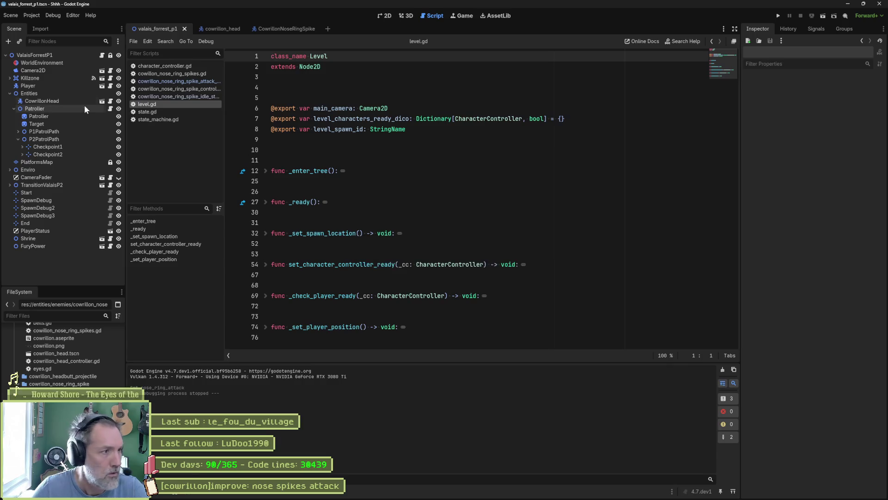
pyautogui.click(276, 30)
pyautogui.click(60, 87)
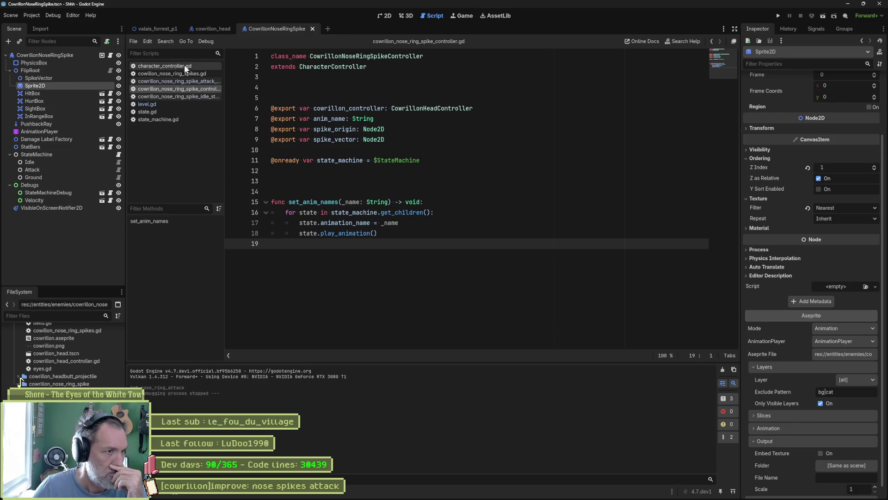
pyautogui.click(173, 73)
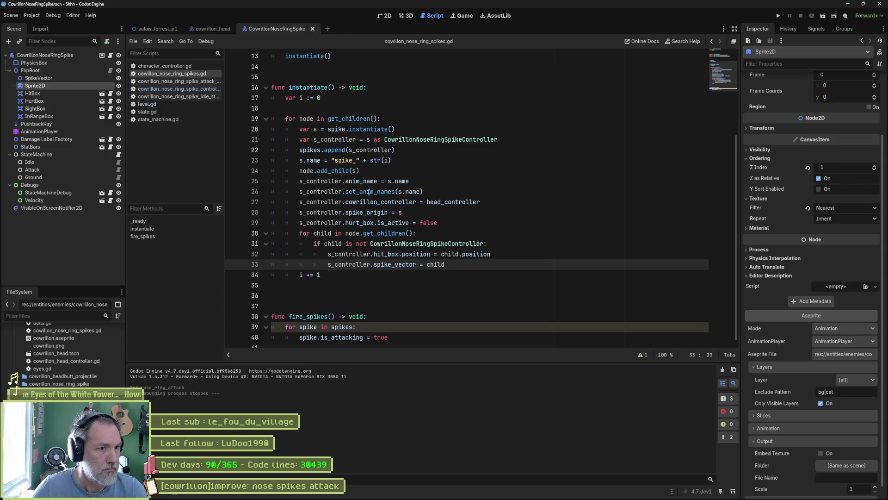
# Replace line 26's s.name argument with i and open set_anim_names' definition.
pyautogui.moveTo(368, 191); pyautogui.dragTo(394, 191)
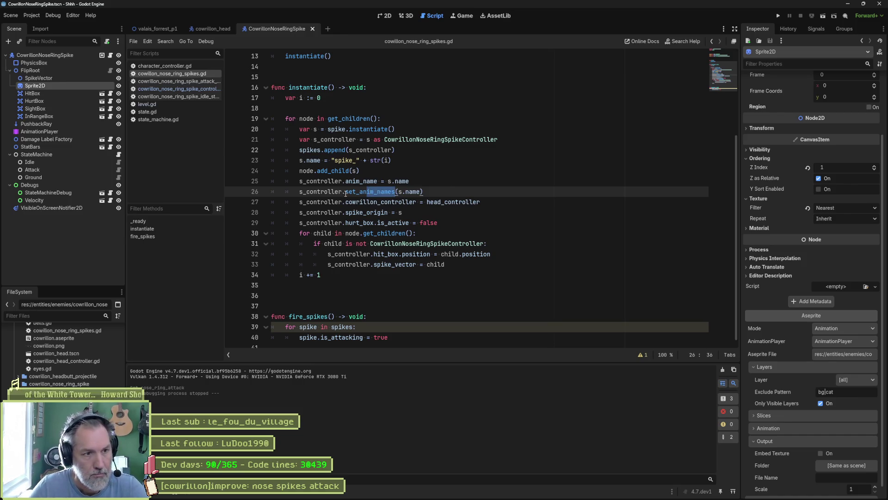
pyautogui.write('s')
pyautogui.moveTo(417, 189)
pyautogui.moveTo(399, 192); pyautogui.dragTo(420, 191)
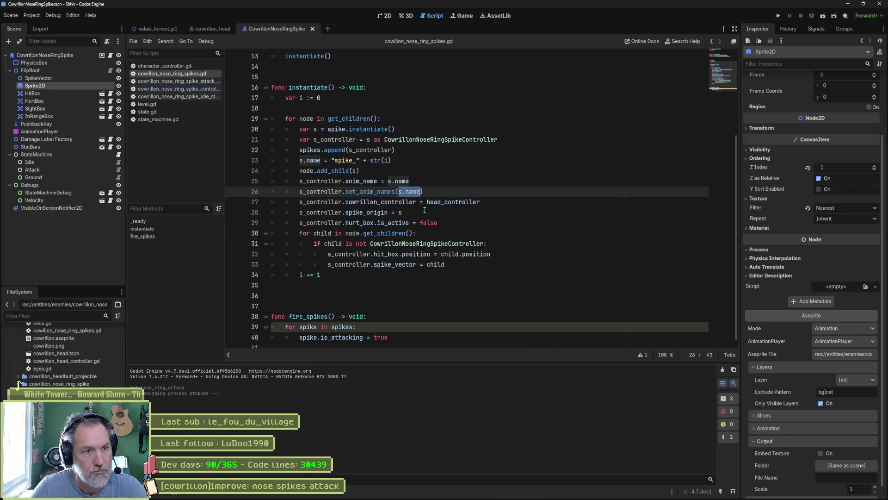
pyautogui.write('i')
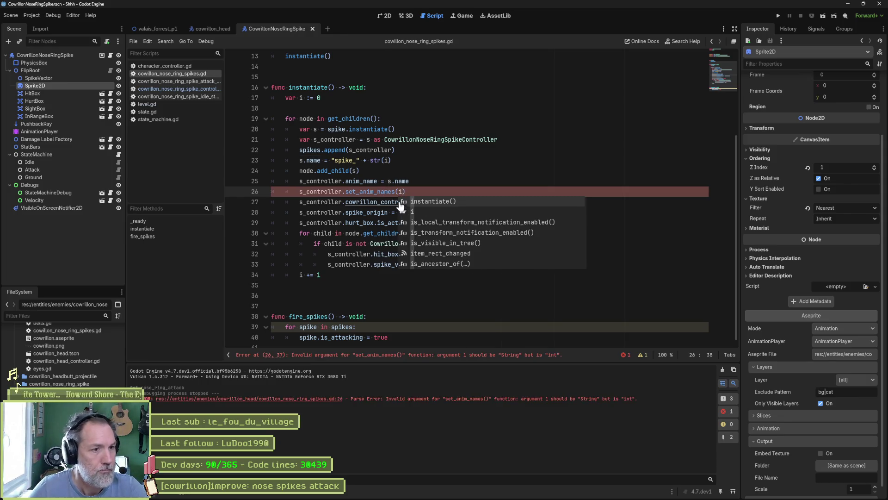
pyautogui.keyDown('ctrl'); pyautogui.click(370, 192); pyautogui.keyUp('ctrl')
pyautogui.moveTo(342, 202); pyautogui.dragTo(388, 203)
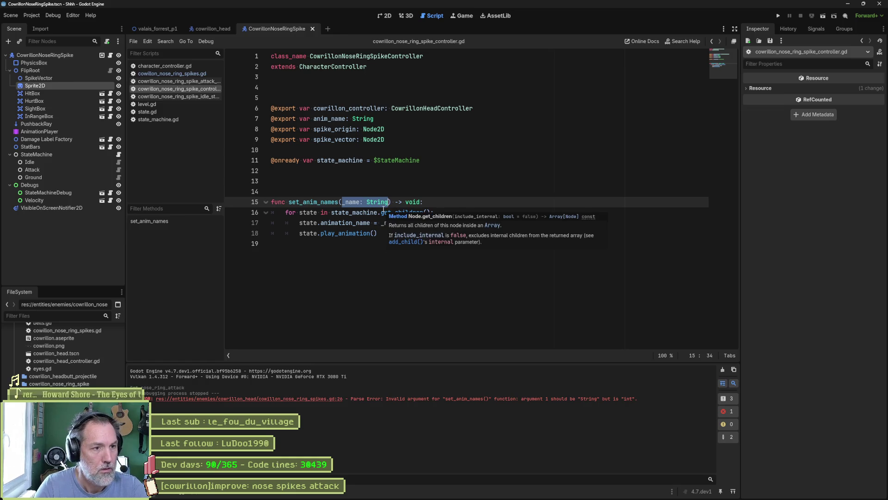
# Change the parameter to index: int and add print_debug(state.name) inside the loop.
pyautogui.write('index: int')
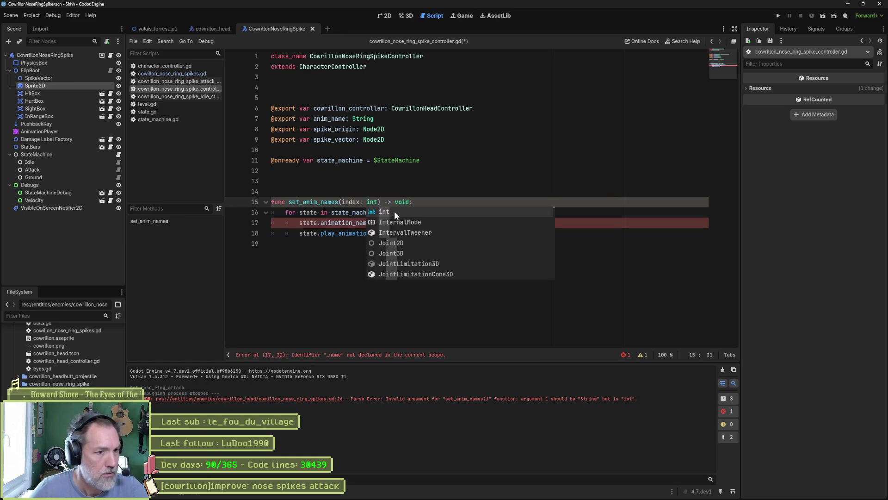
pyautogui.click(331, 232)
pyautogui.click(399, 224)
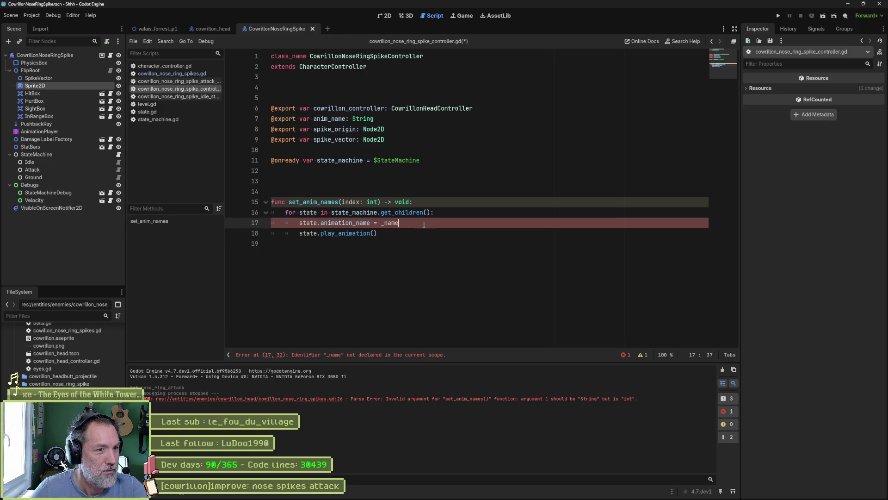
pyautogui.click(461, 216)
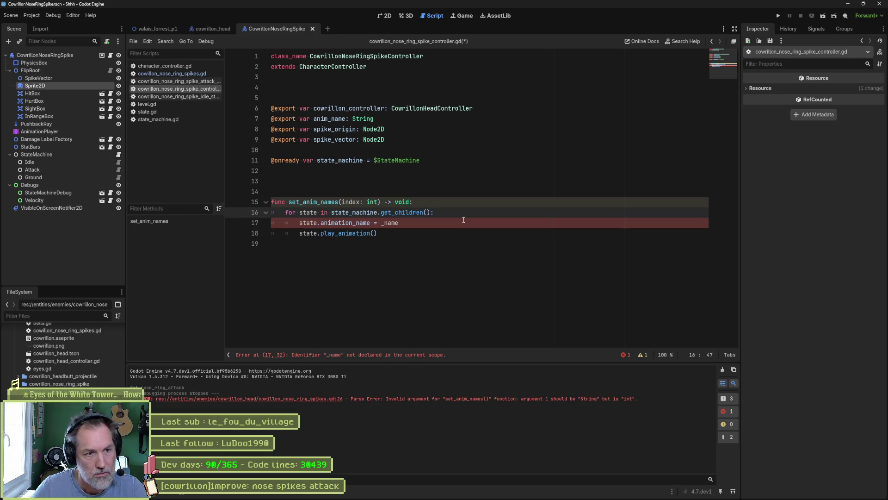
pyautogui.press('Return')
pyautogui.write('print_debug')
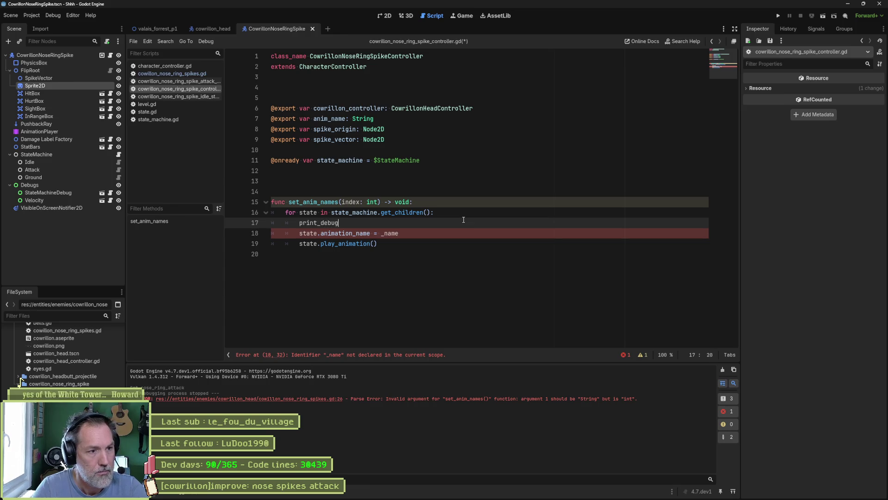
pyautogui.write('()')
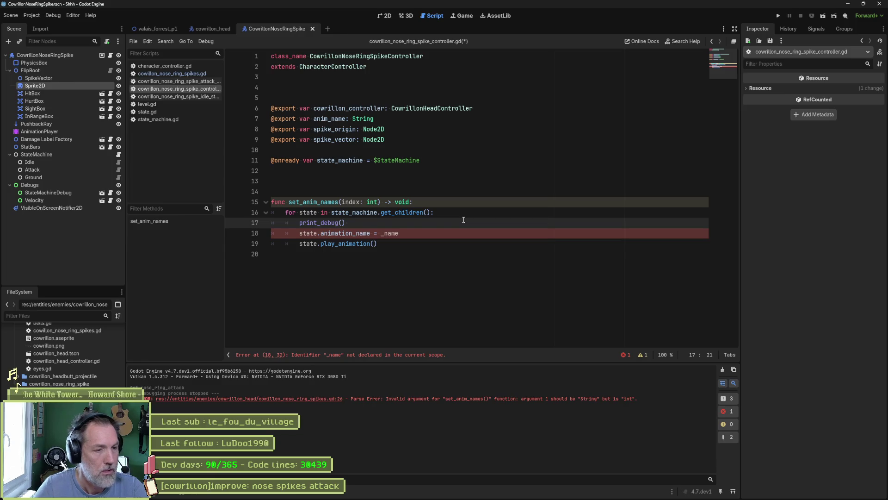
pyautogui.write('satate.')
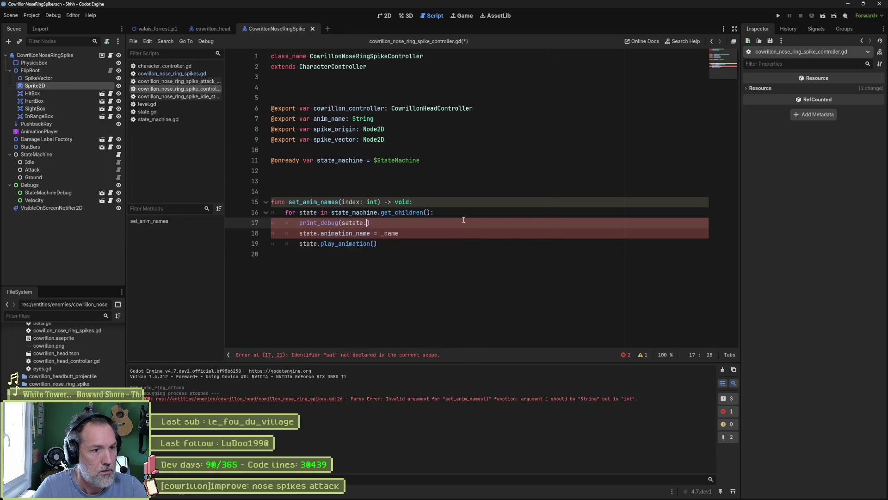
pyautogui.press('BackSpace')
pyautogui.press('BackSpace')
pyautogui.press('BackSpace')
pyautogui.write('te.name')
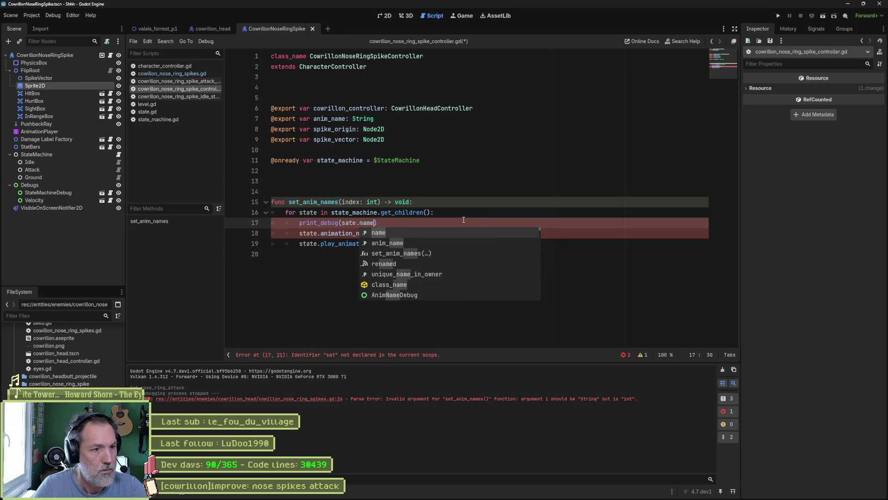
pyautogui.press('Escape')
# Comment out the animation_name assignment and fix the misspelled 'sate' to 'state'.
pyautogui.press('Down')
pyautogui.press('Home')
pyautogui.write('#')
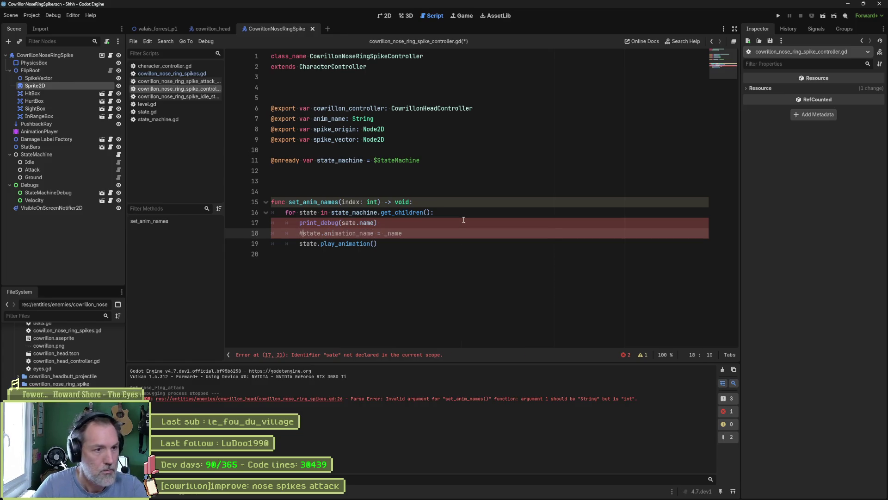
pyautogui.click(346, 222)
pyautogui.write('t')
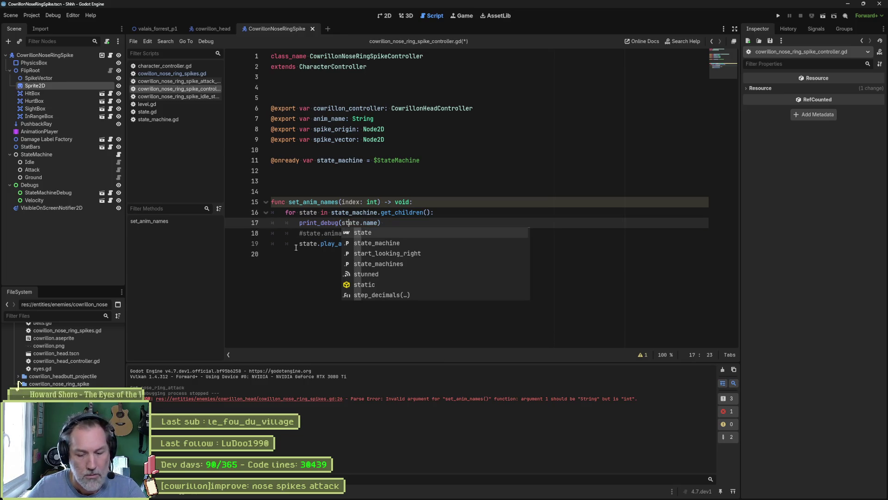
pyautogui.click(296, 245)
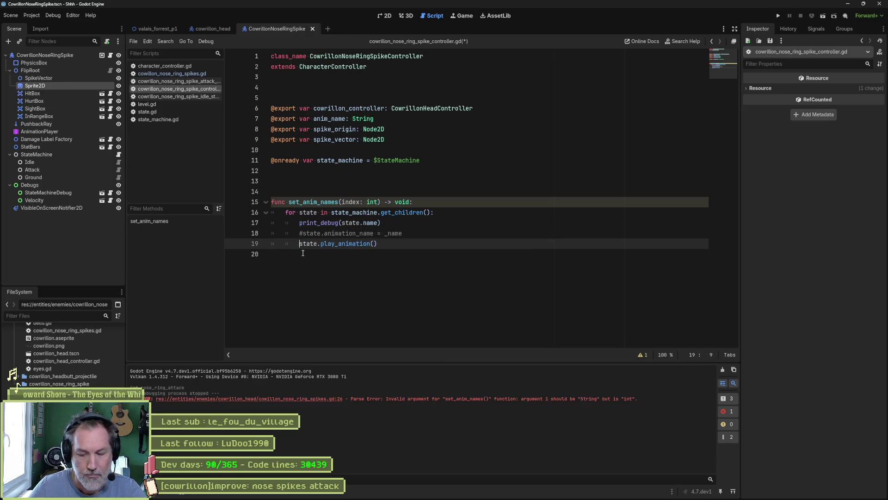
pyautogui.write('#')
# Test-run the level to print the spike state names, then stop it.
pyautogui.click(164, 28)
pyautogui.press('F5')
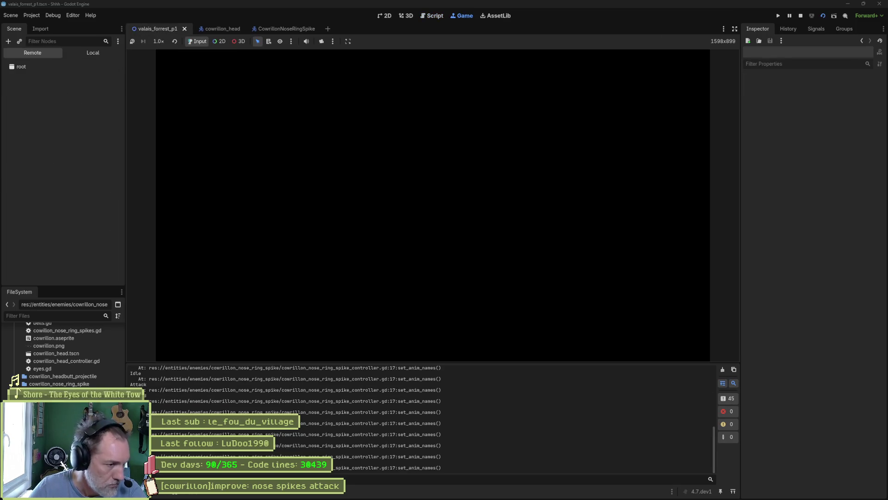
pyautogui.press('F8')
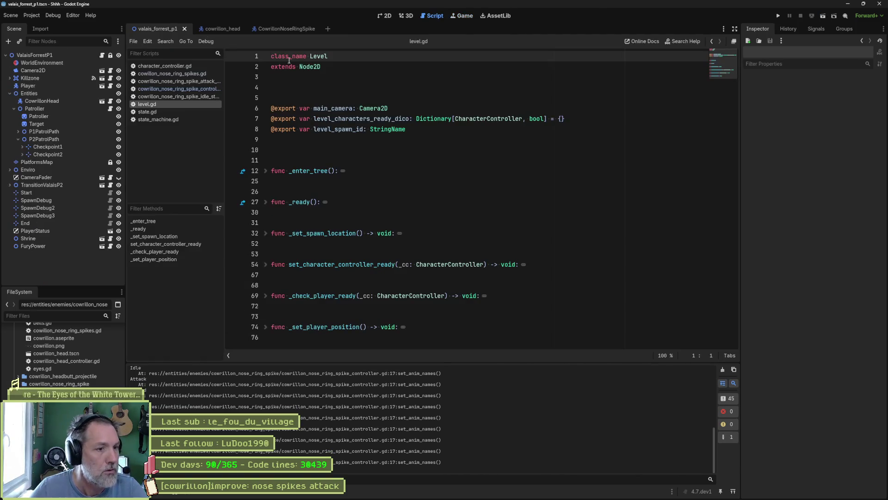
# Back in set_anim_names, add a new line below print_debug for an if check.
pyautogui.click(200, 73)
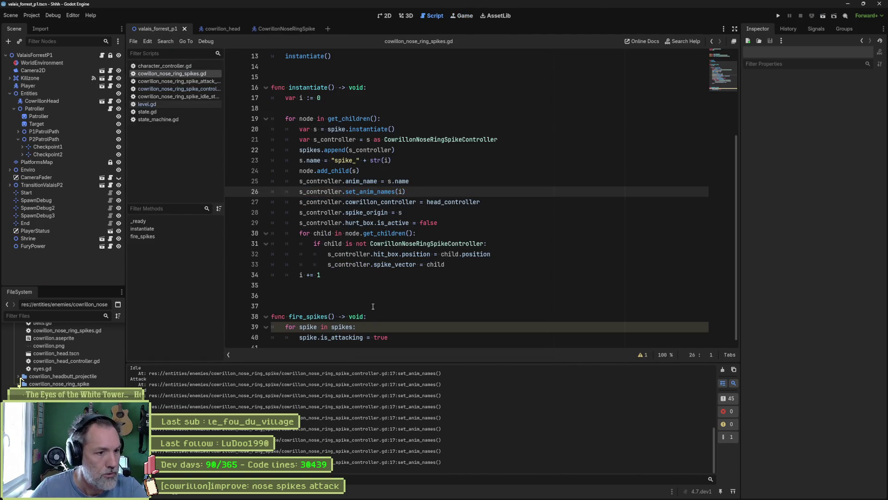
pyautogui.keyDown('ctrl'); pyautogui.click(377, 191); pyautogui.keyUp('ctrl')
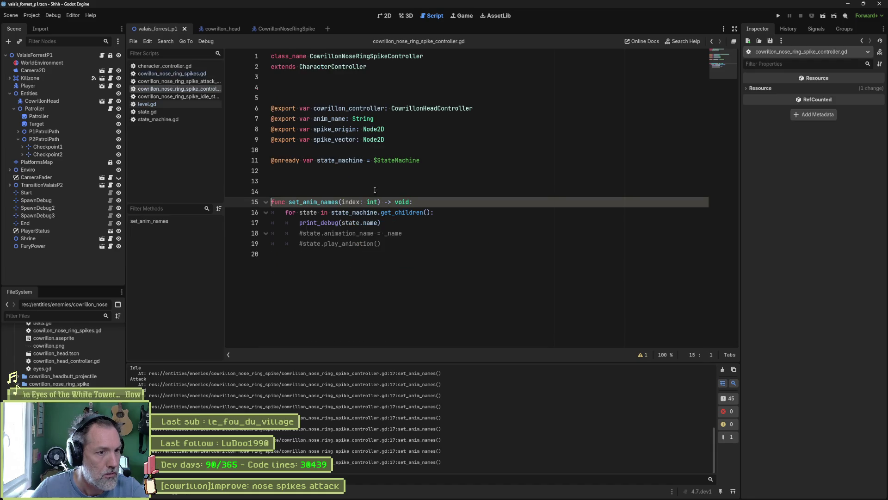
pyautogui.click(383, 222)
pyautogui.press('Return')
# Wrap the uncommented animation_name assignment and play_animation call in an 'if state.name == Idle:' block.
pyautogui.write('if ')
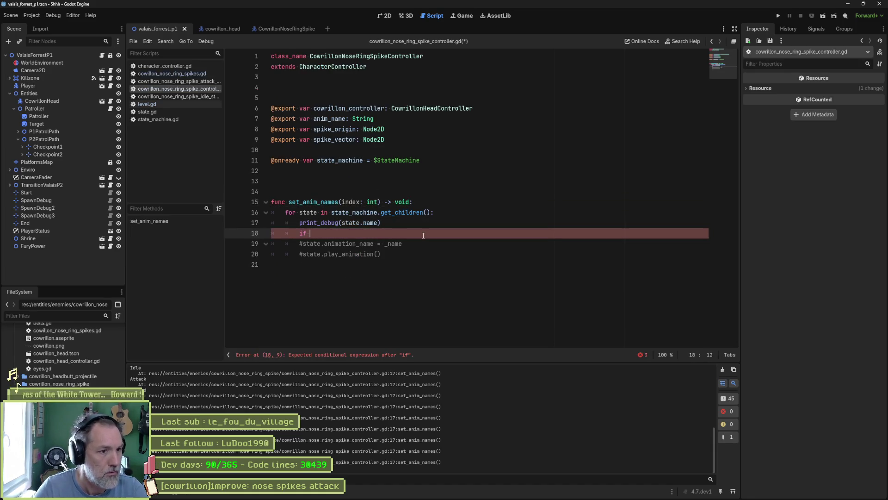
pyautogui.write('state.name')
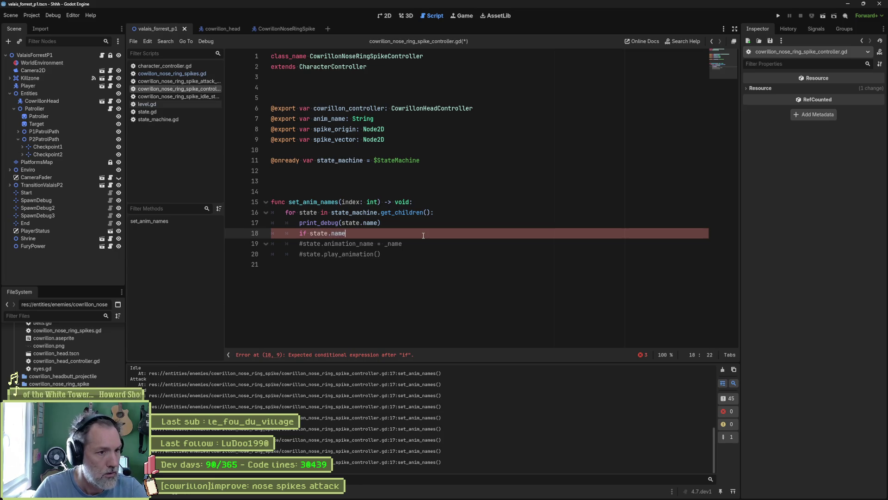
pyautogui.write(' == ')
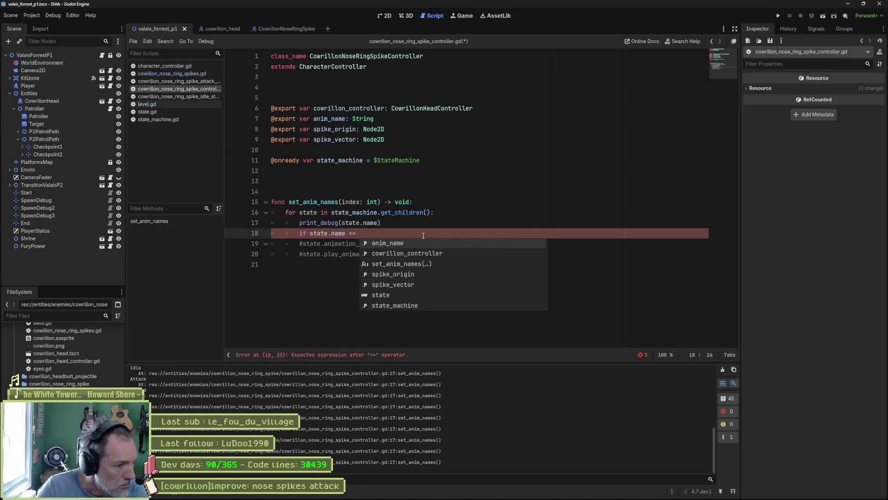
pyautogui.write('Idle')
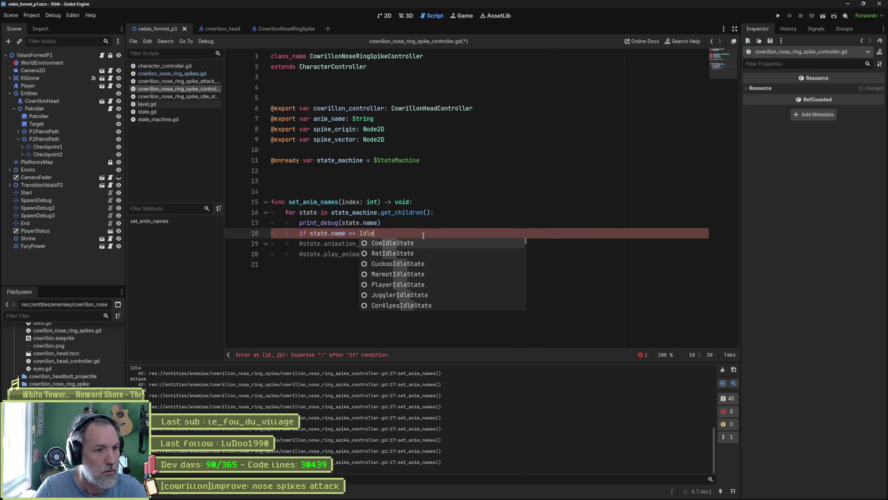
pyautogui.write(':')
pyautogui.press('Return')
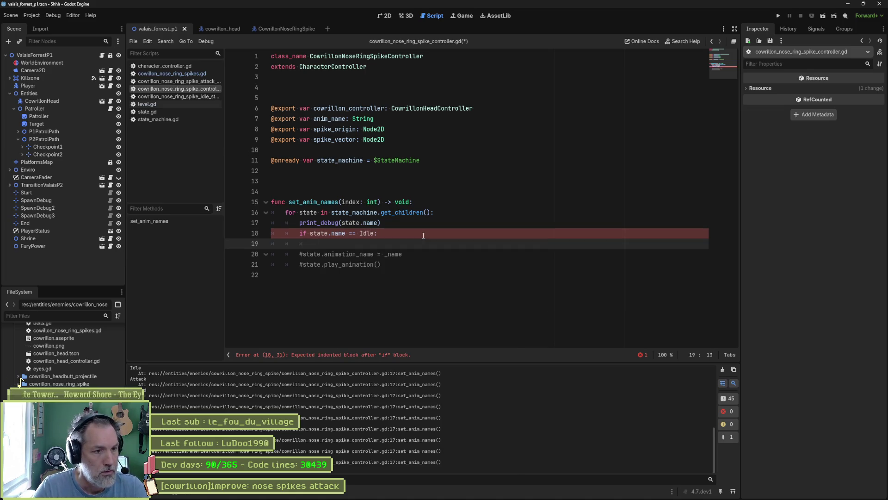
pyautogui.write('state.an')
pyautogui.press('BackSpace')
pyautogui.press('BackSpace')
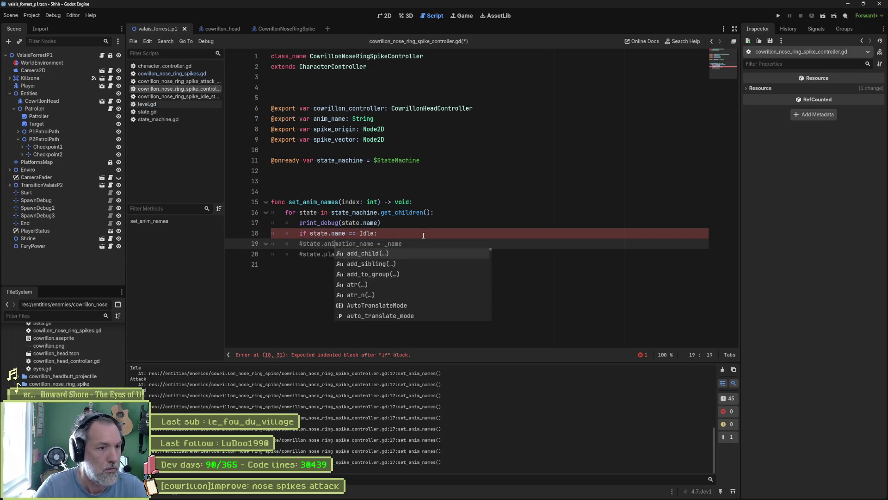
pyautogui.press('End')
pyautogui.hotkey('shift', 'Down')
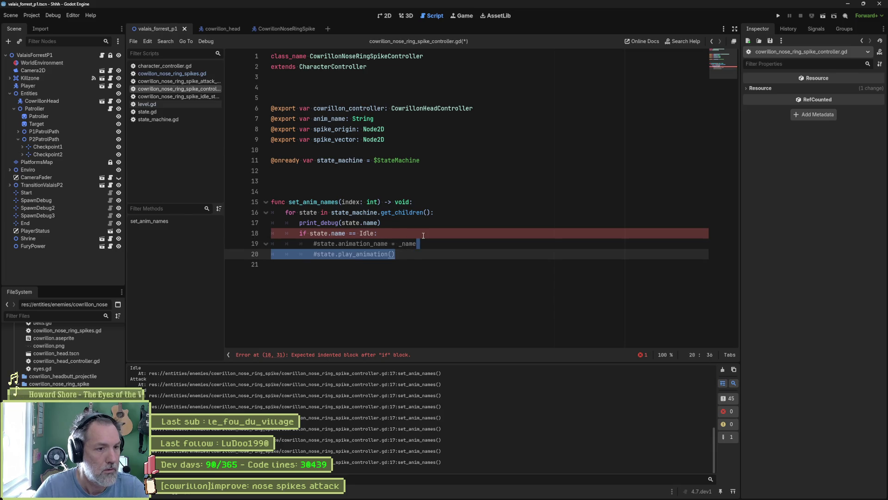
pyautogui.press('Tab')
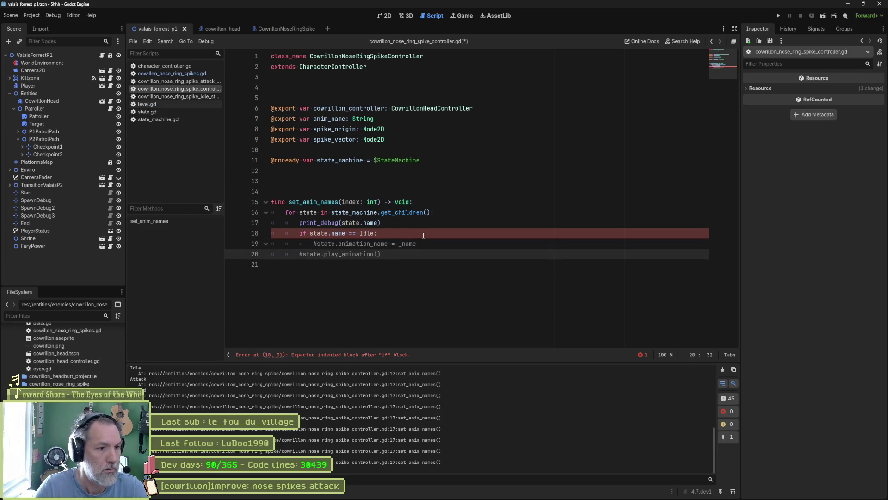
pyautogui.press('Home')
pyautogui.press('Delete')
pyautogui.press('Up')
pyautogui.press('End')
pyautogui.press('Return')
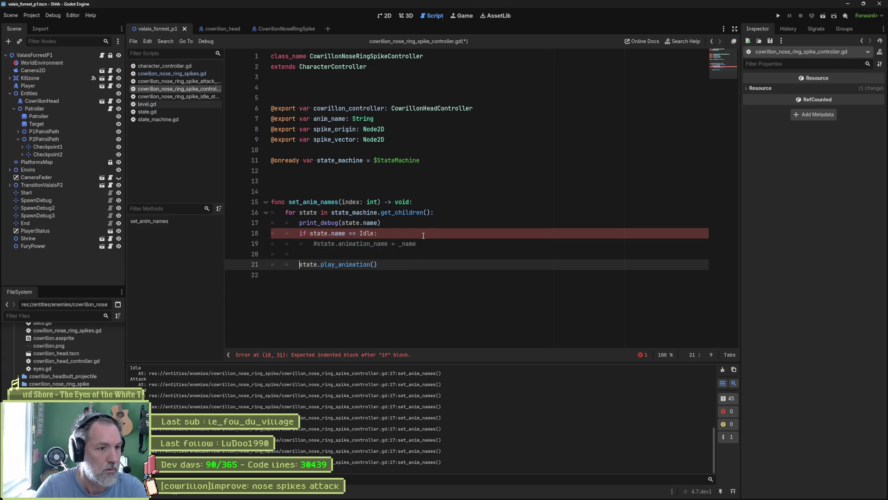
pyautogui.press('Up')
pyautogui.press('Up')
pyautogui.press('Home')
pyautogui.press('Return')
pyautogui.press('Down')
pyautogui.press('Home')
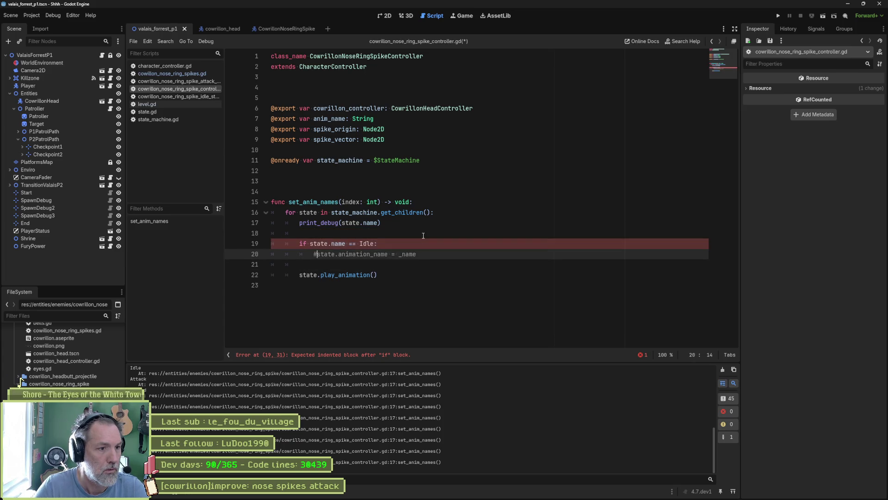
pyautogui.press('Delete')
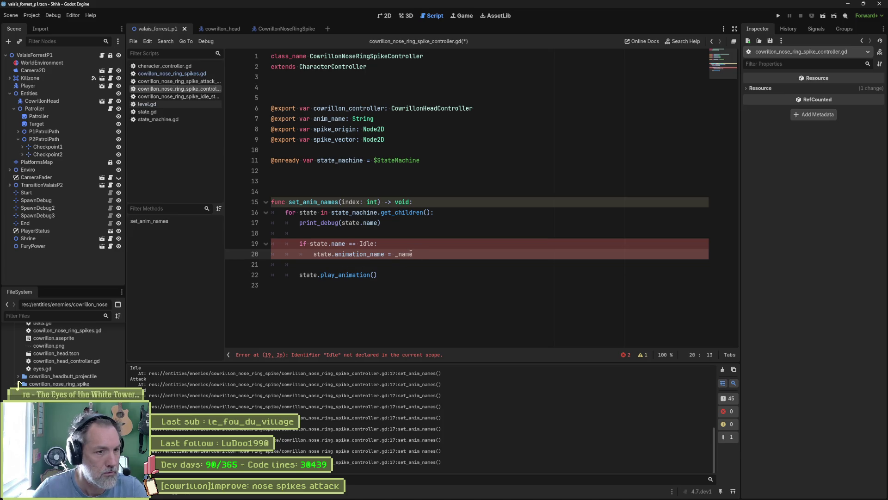
pyautogui.press('End')
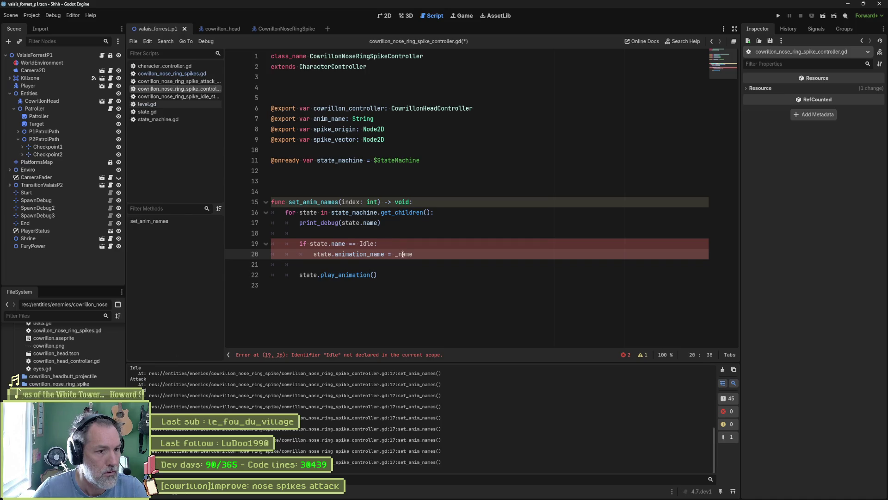
# Set the Idle animation name to "spike_" + str(index) and save.
pyautogui.doubleClick(404, 255)
pyautogui.write('"')
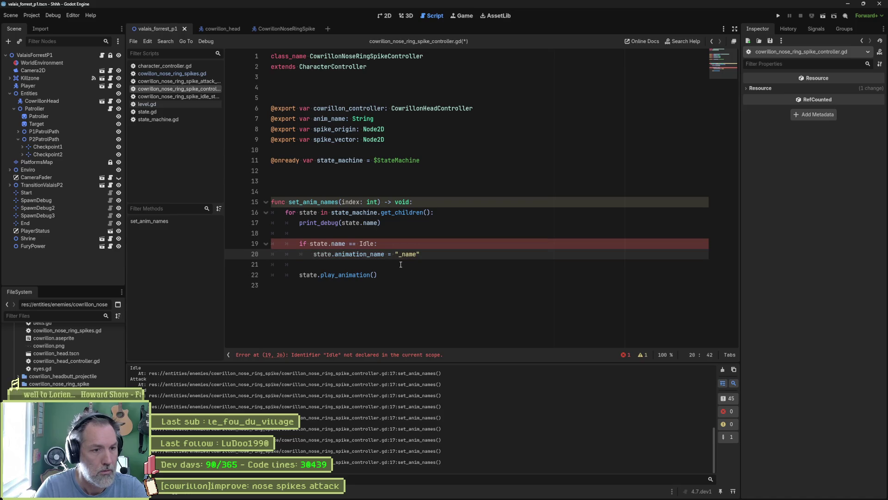
pyautogui.press('BackSpace')
pyautogui.press('BackSpace')
pyautogui.press('BackSpace')
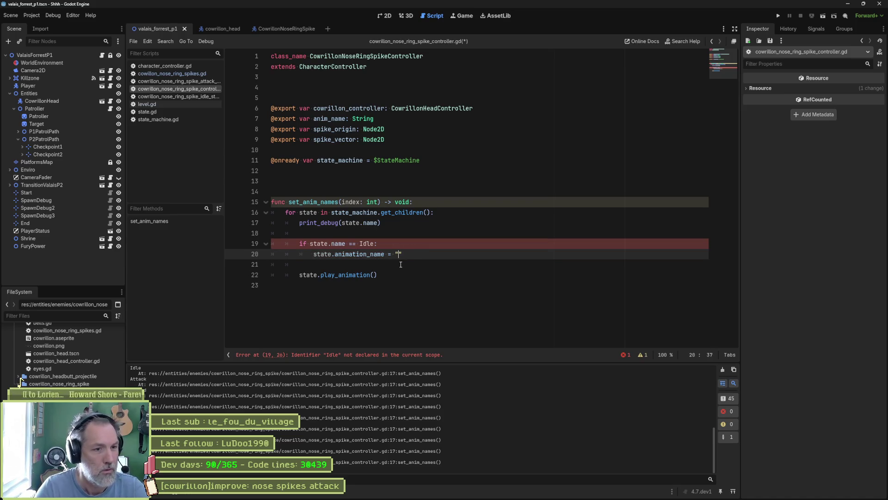
pyautogui.write('idle_')
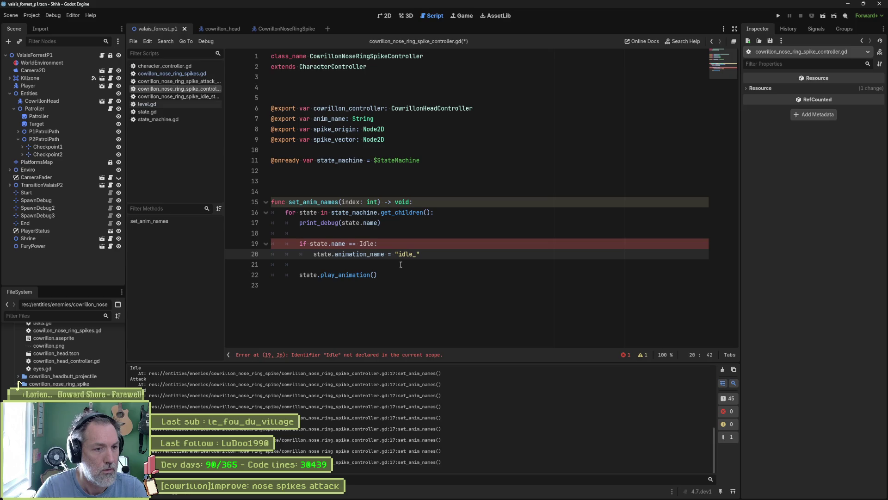
pyautogui.press('BackSpace')
pyautogui.press('BackSpace')
pyautogui.press('BackSpace')
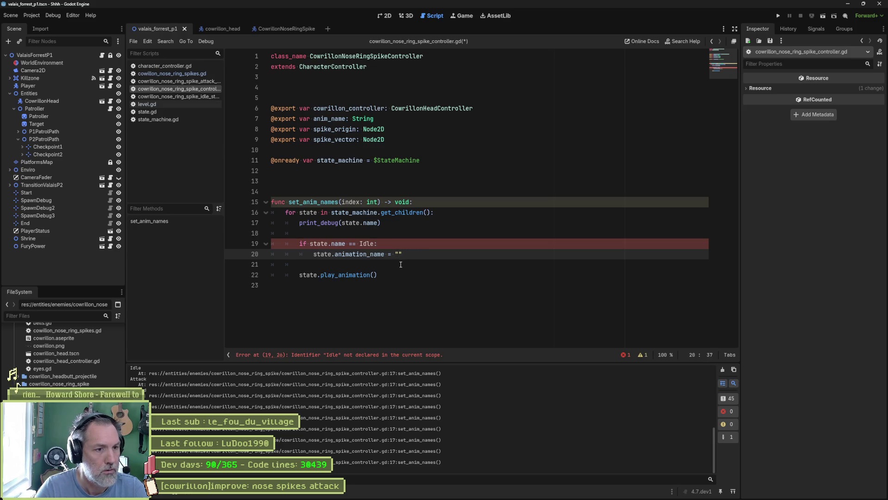
pyautogui.write('spike_" ')
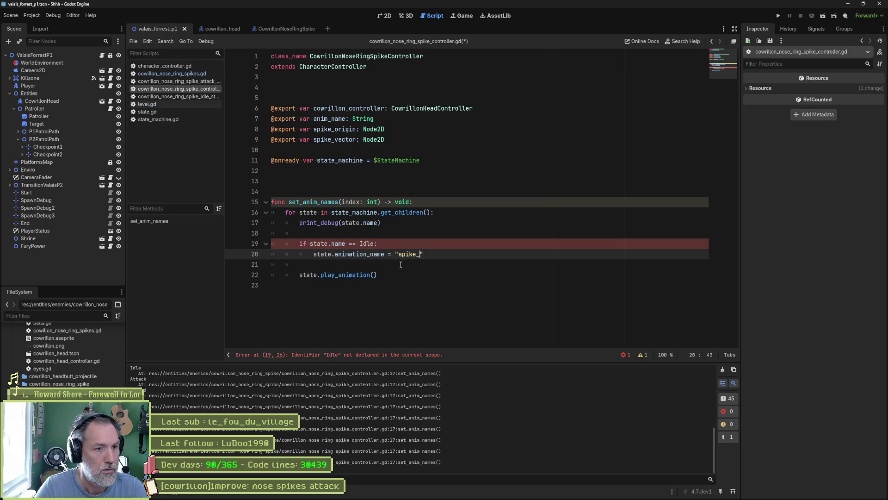
pyautogui.write('+ str(i')
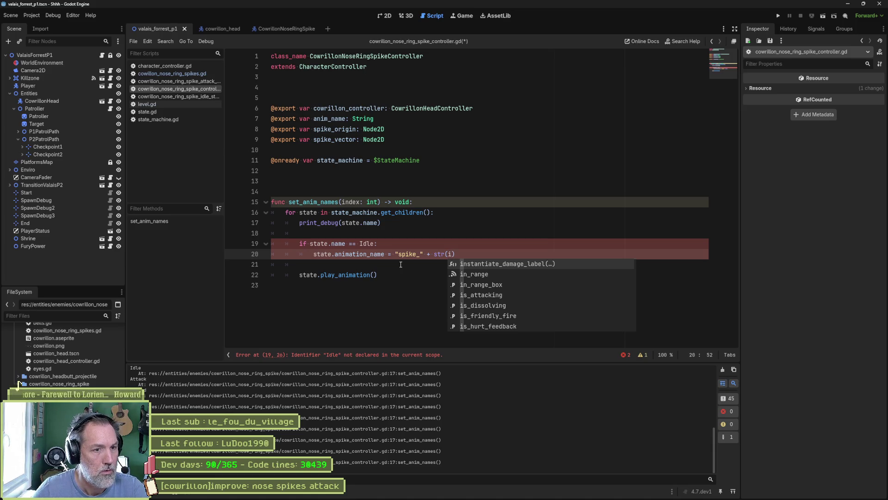
pyautogui.write('ndex')
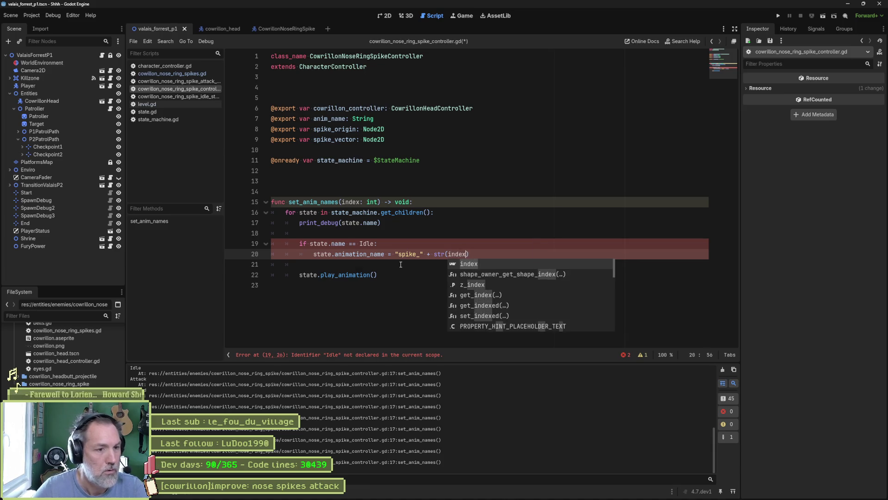
pyautogui.hotkey('ctrl', 's')
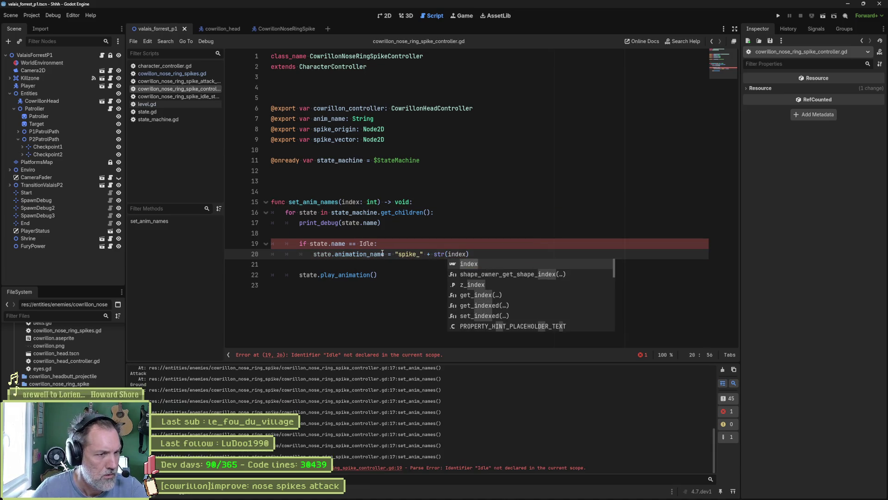
# Quote "Idle" in the condition and duplicate the Idle branch twice.
pyautogui.doubleClick(360, 245)
pyautogui.write('"')
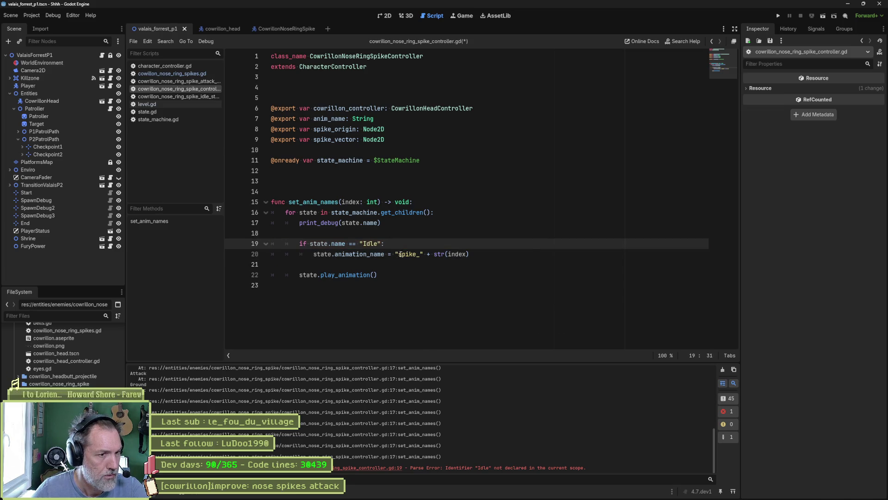
pyautogui.moveTo(492, 255); pyautogui.dragTo(496, 225)
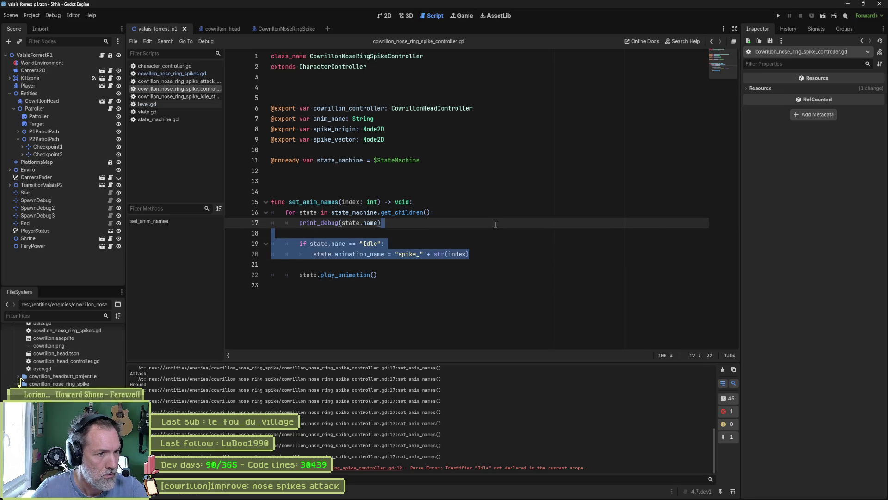
pyautogui.hotkey('ctrl', 'shift', 'd')
pyautogui.hotkey('ctrl', 'shift', 'd')
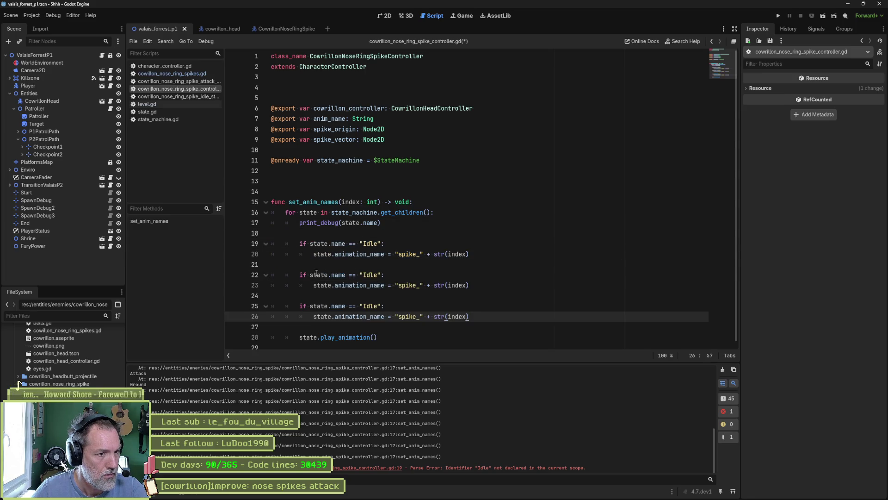
# Turn the two duplicates into elif branches for "Attack" and "Ground".
pyautogui.click(300, 275)
pyautogui.write('el')
pyautogui.press('Down')
pyautogui.press('Down')
pyautogui.press('Down')
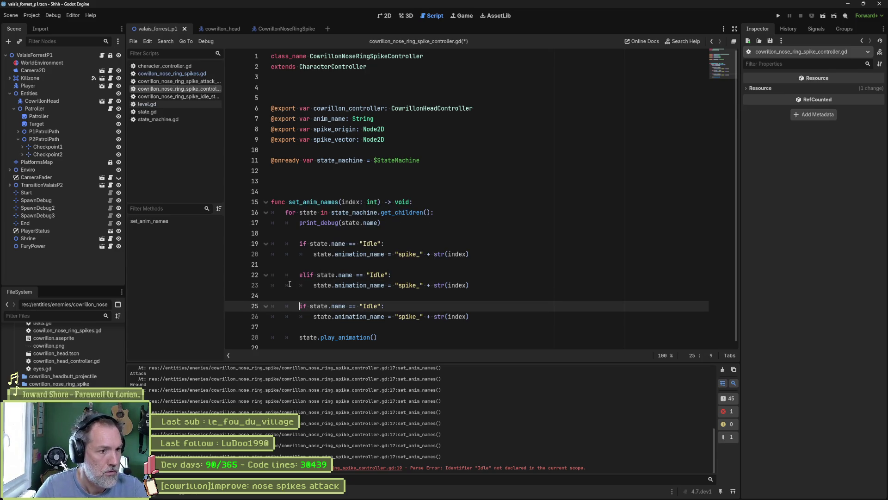
pyautogui.write('el')
pyautogui.click(560, 270)
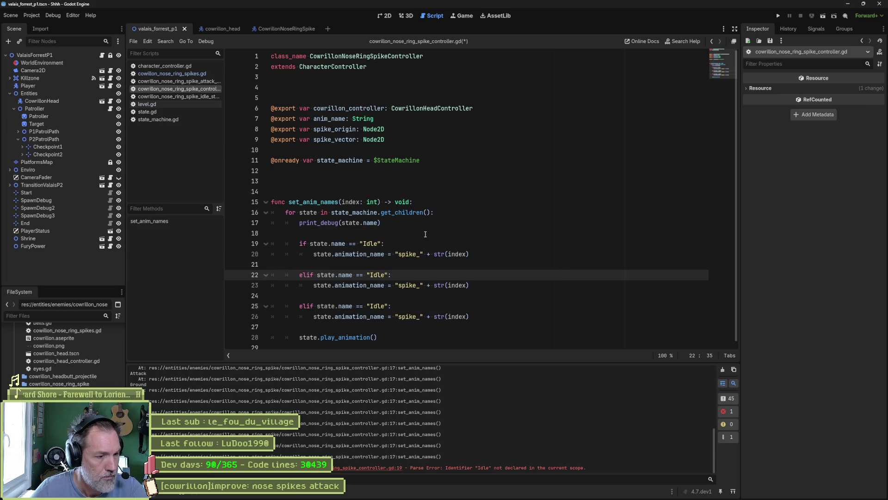
pyautogui.doubleClick(378, 275)
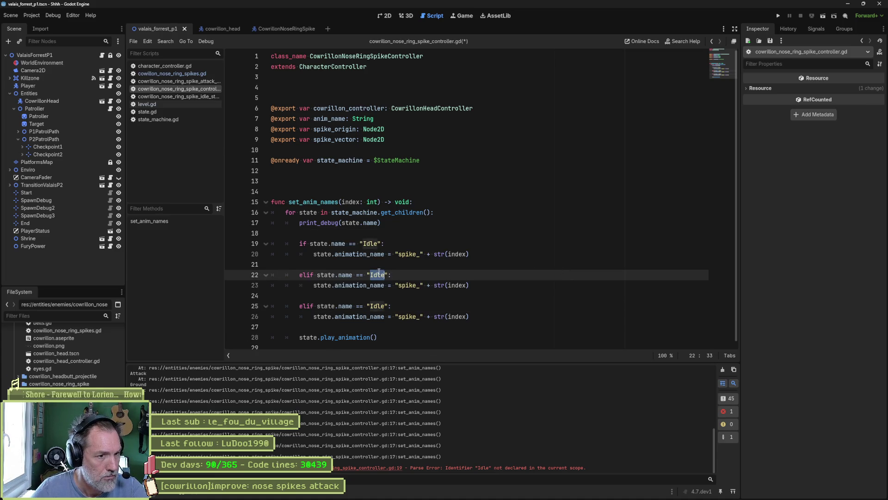
pyautogui.write('Attack')
pyautogui.press('Down')
pyautogui.press('Down')
pyautogui.press('Down')
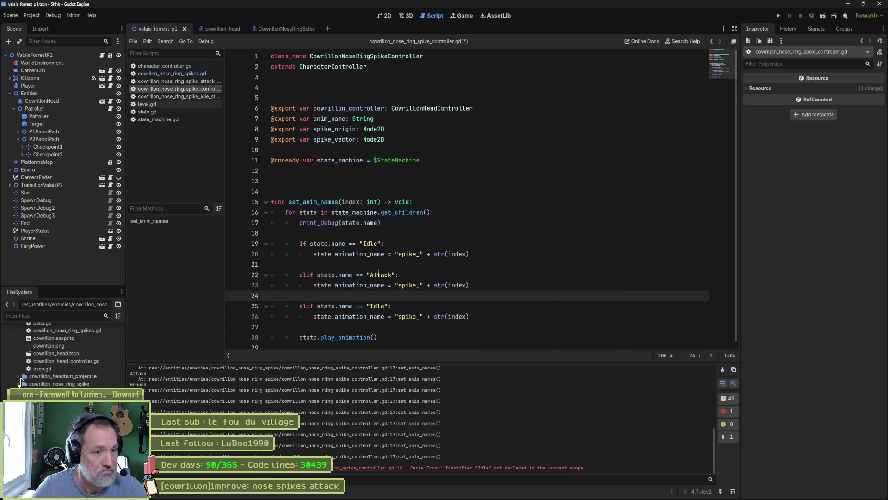
pyautogui.press('Left')
pyautogui.hotkey('ctrl', 'shift', 'Left')
pyautogui.write('Ground')
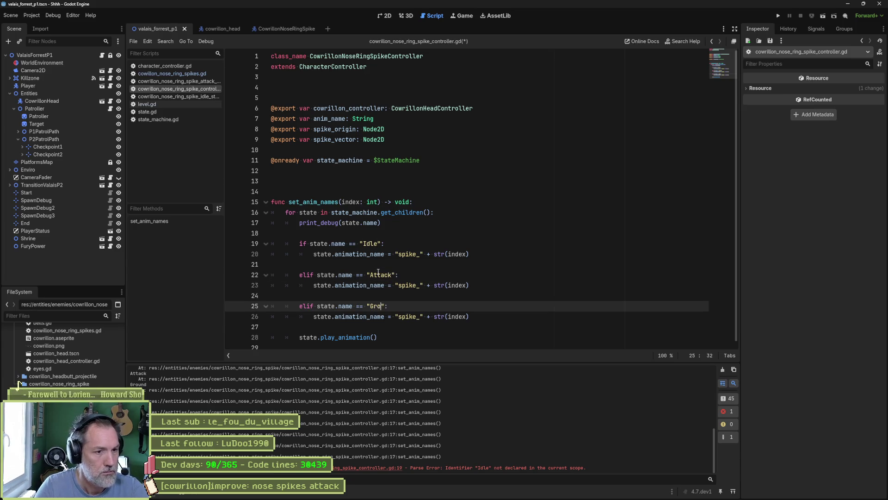
# Change the Ground branch's animation name prefix to "ground_" and save.
pyautogui.press('Down')
pyautogui.press('Right')
pyautogui.press('Right')
pyautogui.hotkey('shift', 'Right')
pyautogui.hotkey('shift', 'Right')
pyautogui.hotkey('shift', 'Right')
pyautogui.write('grou')
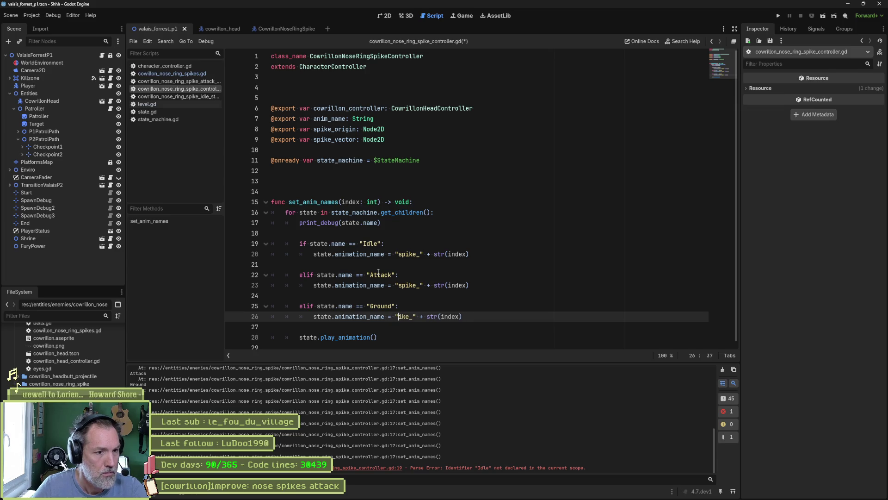
pyautogui.write('nd')
pyautogui.hotkey('ctrl', 's')
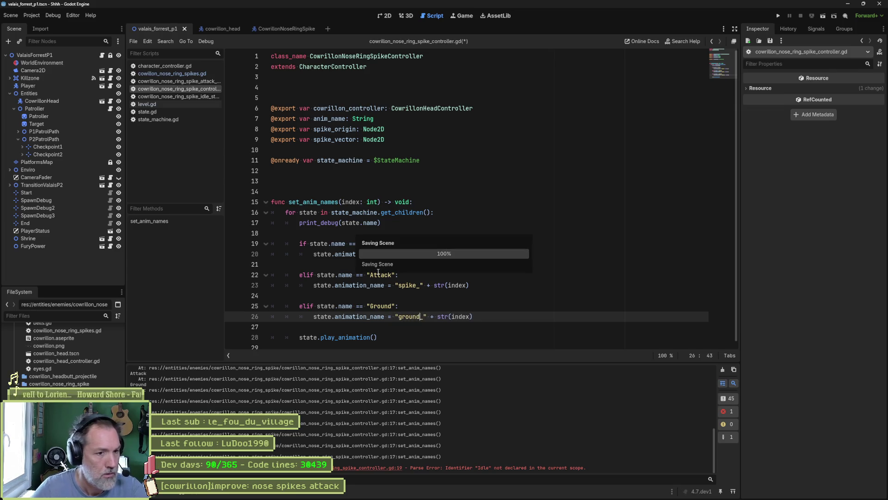
# Remove the Attack branch, space out the Ground branch, and save the controller script.
pyautogui.click(402, 286)
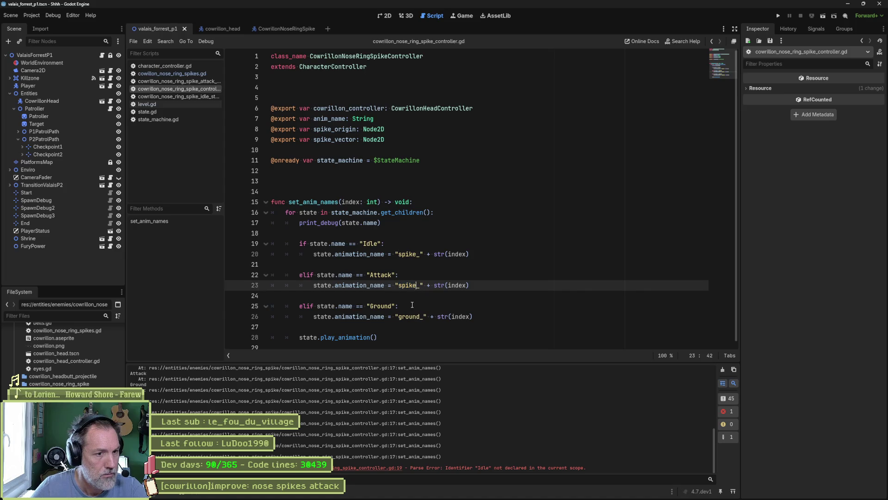
pyautogui.press('Delete')
pyautogui.press('Delete')
pyautogui.press('Delete')
pyautogui.press('BackSpace')
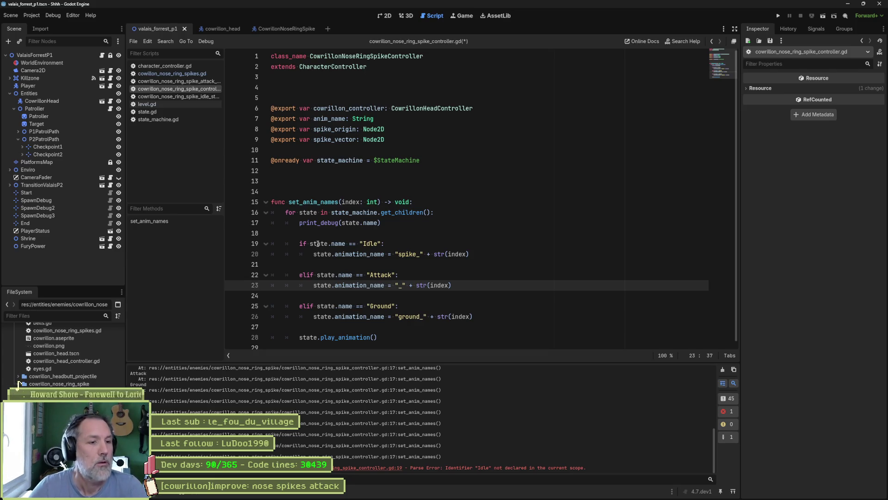
pyautogui.press('Up')
pyautogui.press('Up')
pyautogui.hotkey('ctrl', 'shift', 'k')
pyautogui.hotkey('ctrl', 'shift', 'k')
pyautogui.hotkey('ctrl', 'shift', 'k')
pyautogui.press('Return')
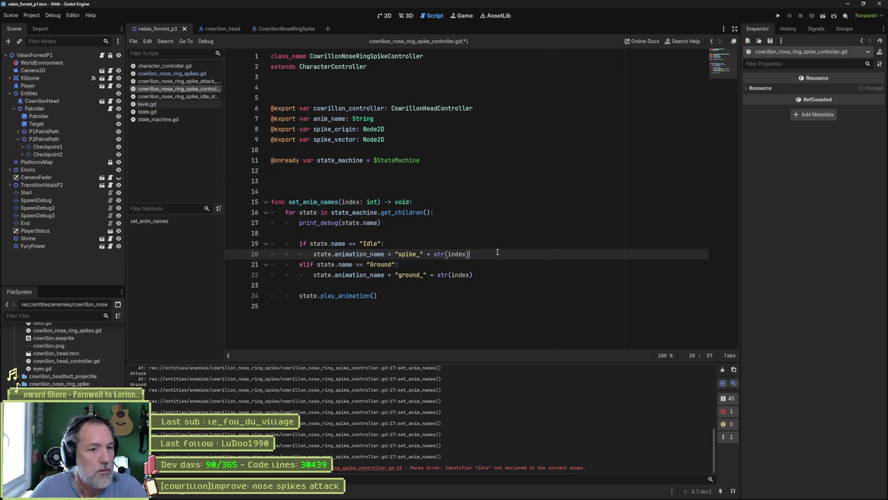
pyautogui.press('Up')
pyautogui.hotkey('ctrl', 's')
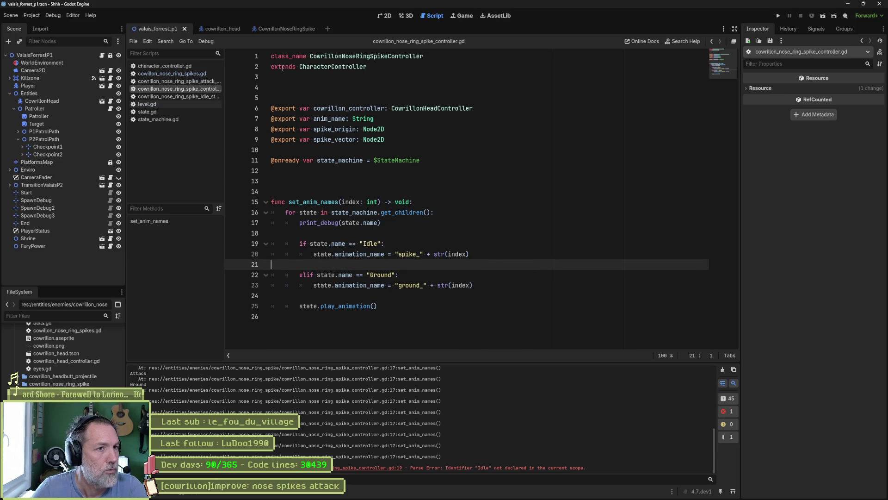
# Open cowrillon_nose_ring_spike_idle_state.gd in the CowrillonNoseRingSpike scene and select its play_animation() line.
pyautogui.click(285, 29)
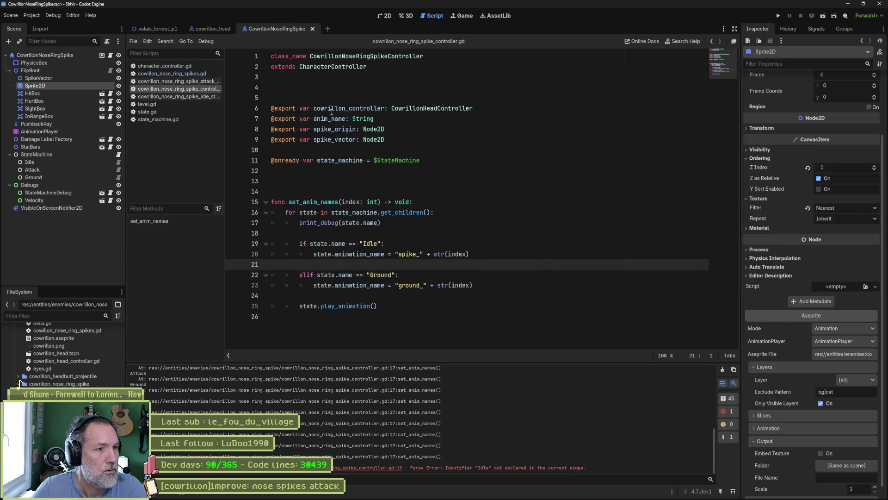
pyautogui.click(210, 95)
pyautogui.click(348, 205)
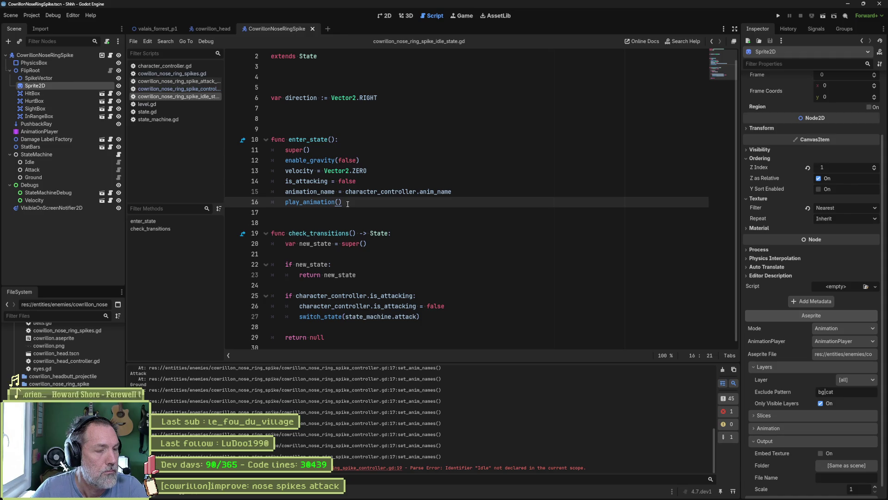
pyautogui.hotkey('shift', 'Home')
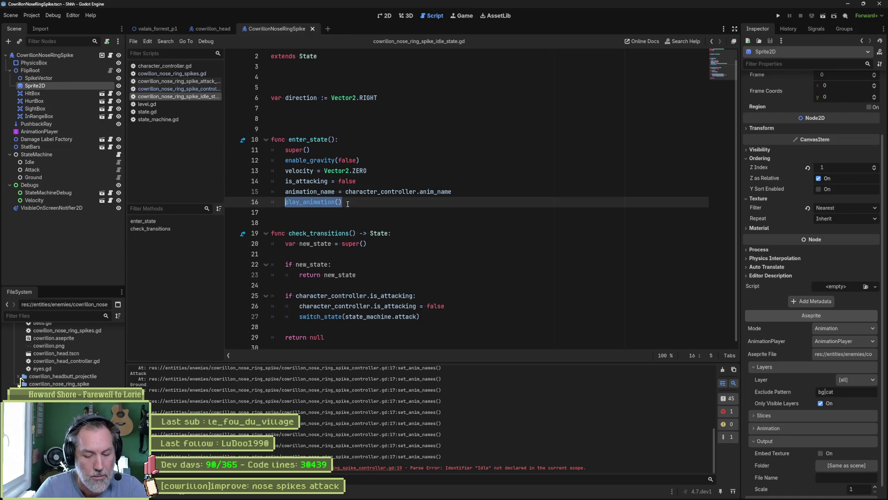
pyautogui.moveTo(414, 498)
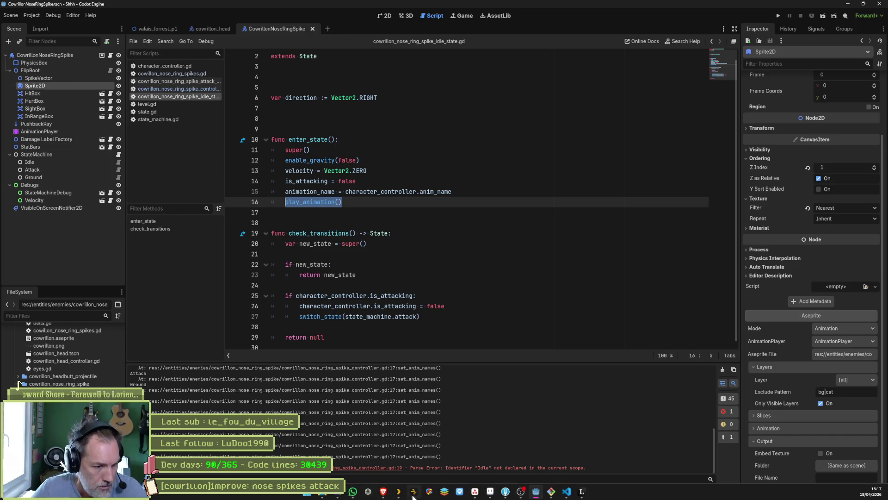
pyautogui.click(502, 494)
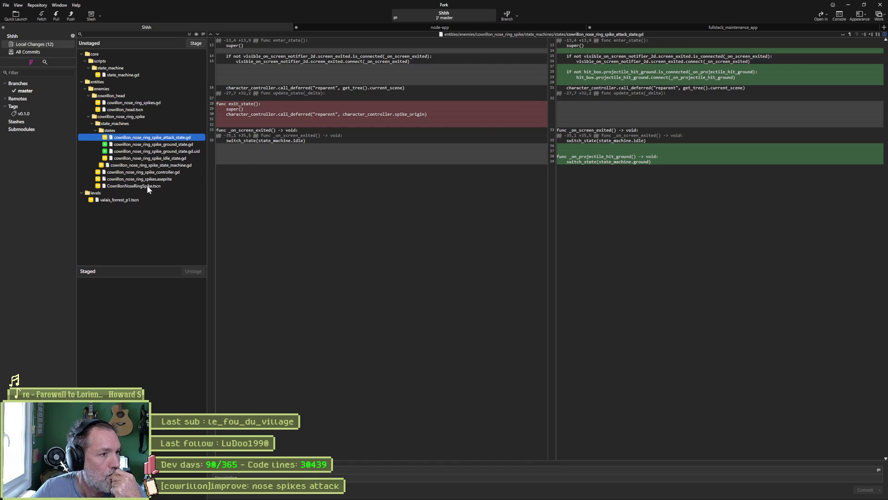
pyautogui.click(163, 172)
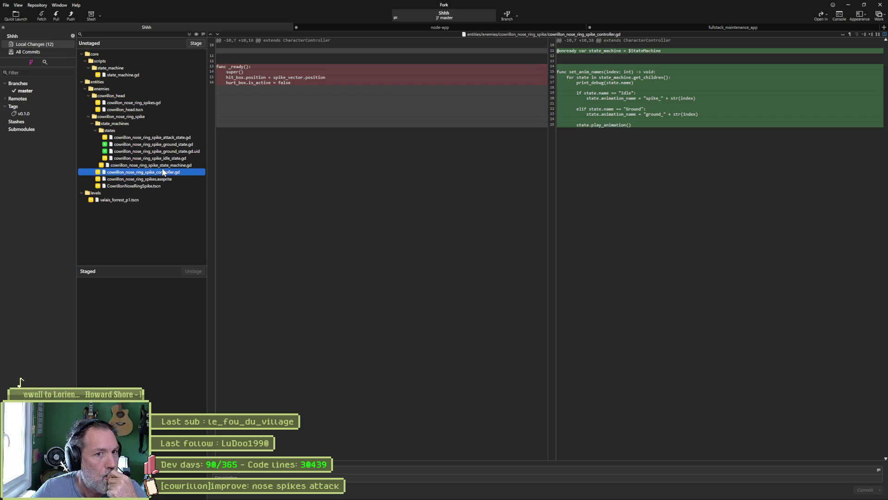
pyautogui.click(144, 103)
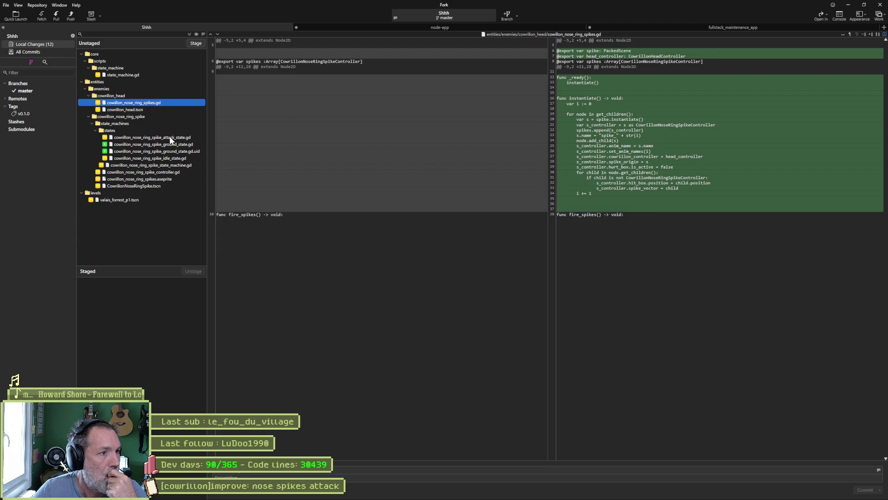
pyautogui.click(174, 159)
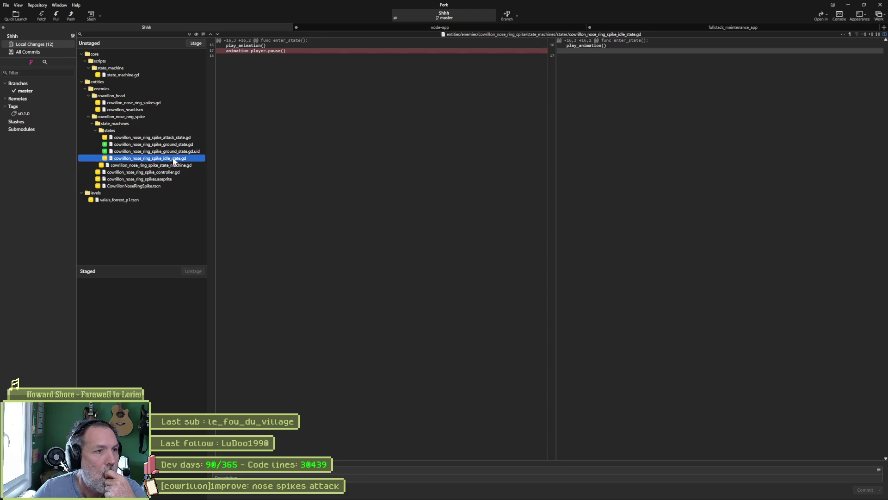
pyautogui.click(241, 51)
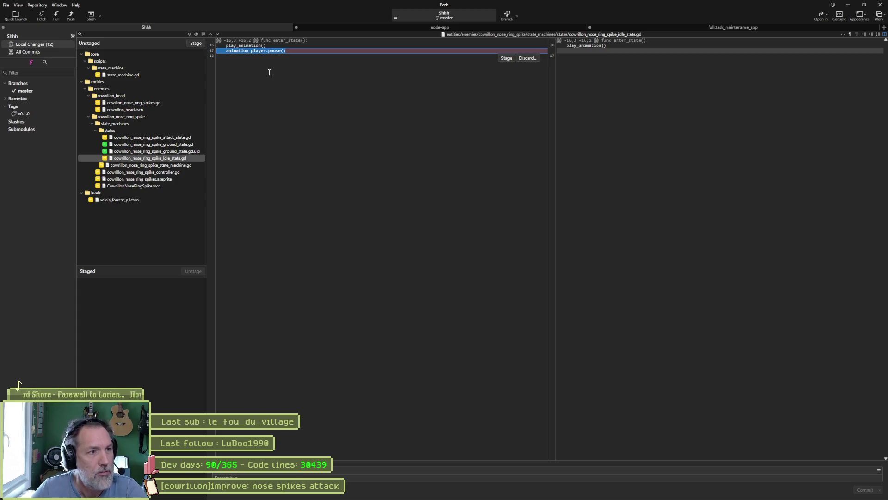
# Undo the indentation change on line 17 of the script.
pyautogui.click(536, 492)
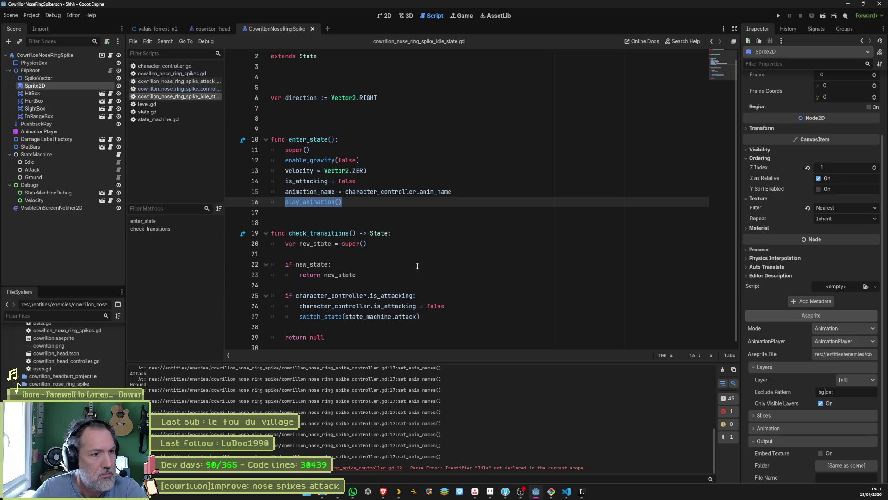
pyautogui.click(407, 207)
pyautogui.hotkey('ctrl', 'z')
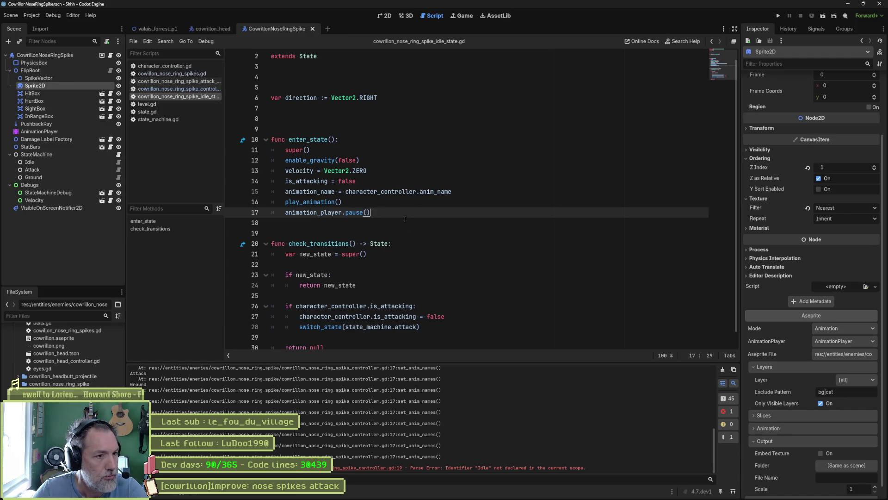
# Run the forest level, inspect CowrillonHead and spike_4's AnimationPlayer and Ground state, then stop.
pyautogui.click(164, 29)
pyautogui.press('F5')
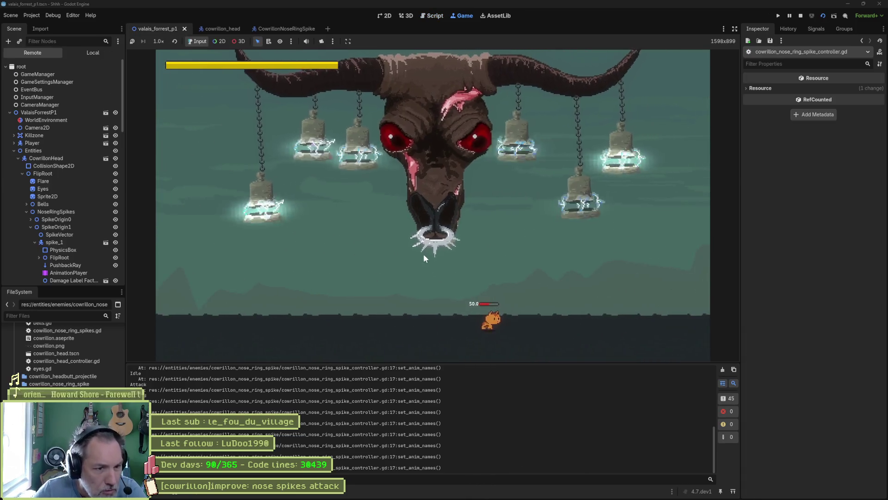
pyautogui.click(423, 254)
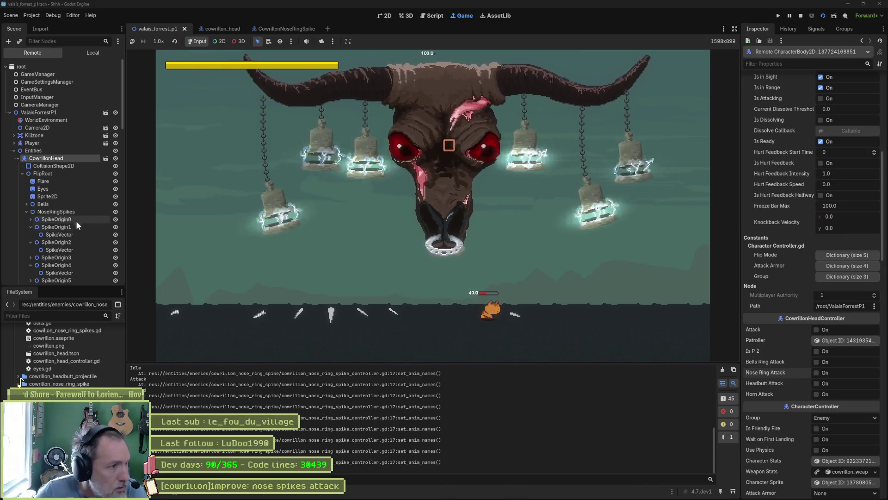
pyautogui.scroll(-10, 58, 235)
pyautogui.scroll(-5, 57, 254)
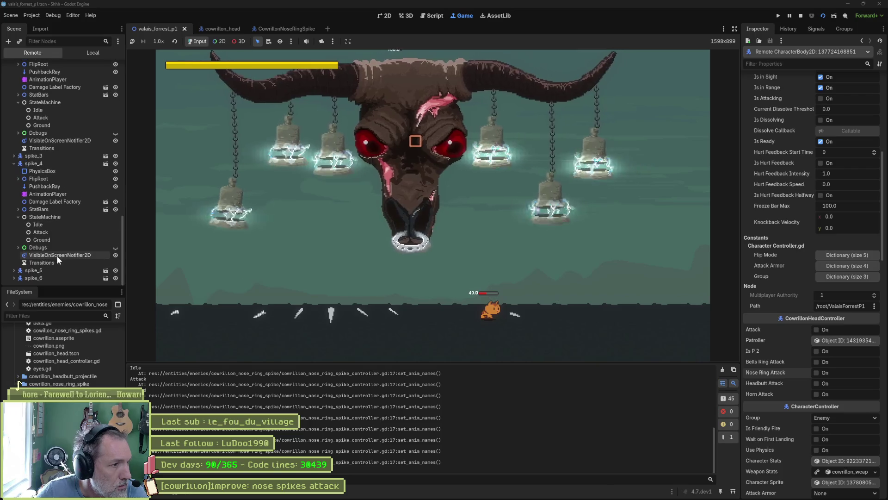
pyautogui.click(64, 194)
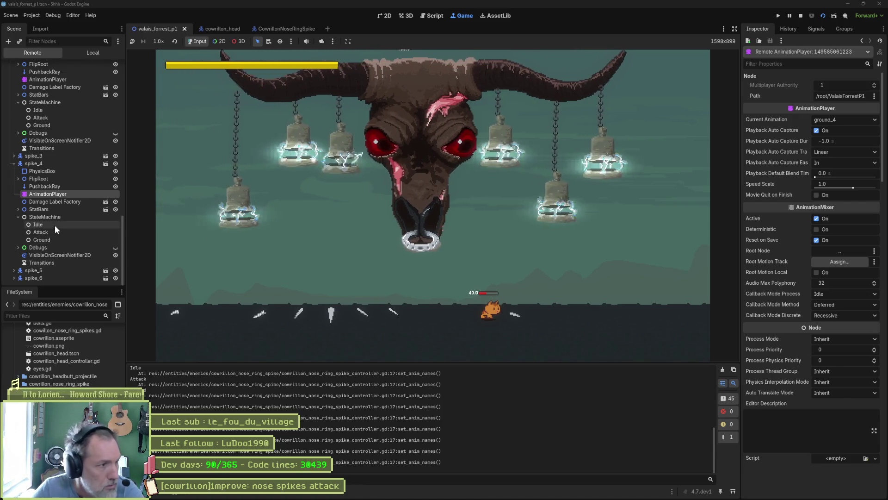
pyautogui.click(54, 239)
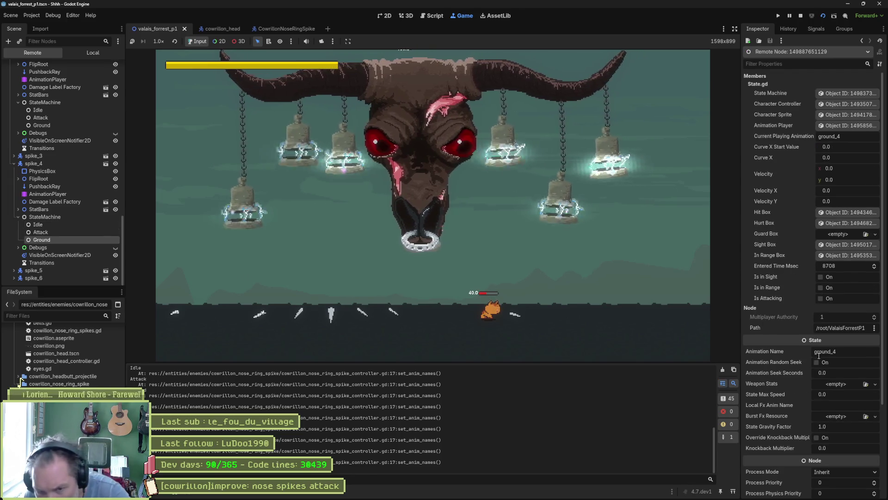
pyautogui.press('F8')
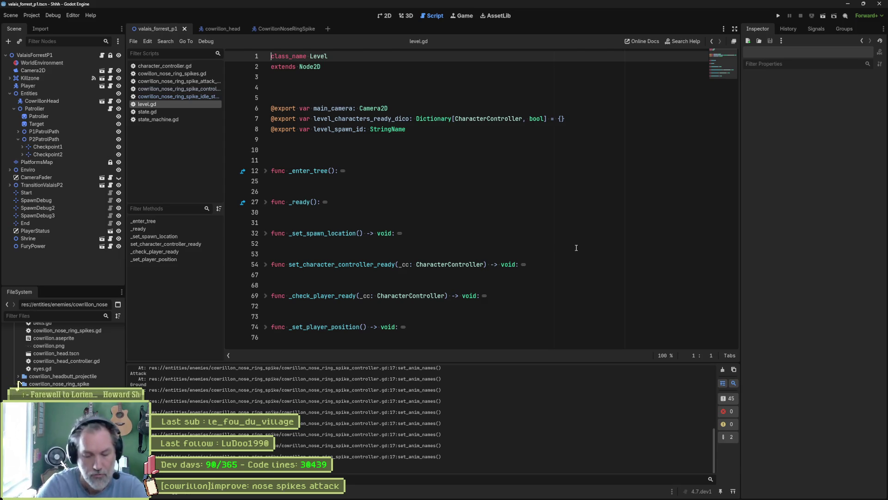
# Quick-open CowrillonBellProjectile.tscn by searching "cowrillong_bell_proj".
pyautogui.hotkey('alt', 'shift', 'o')
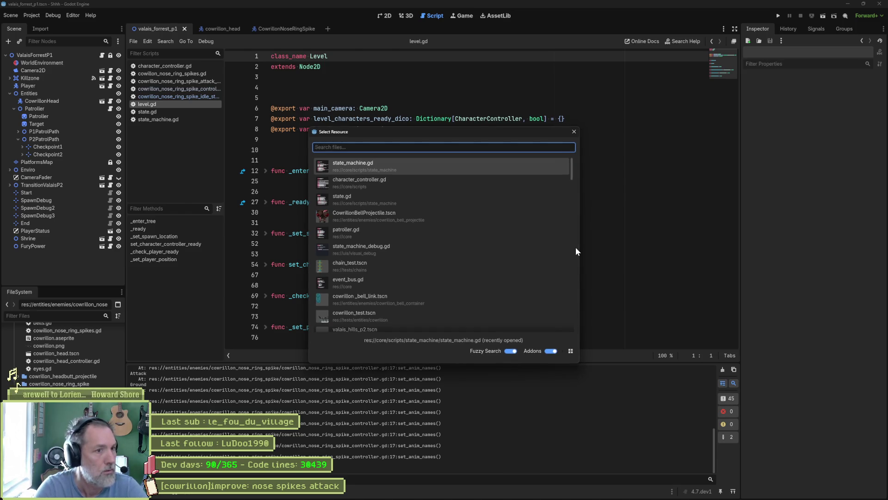
pyautogui.write('cowrillong_bell_r')
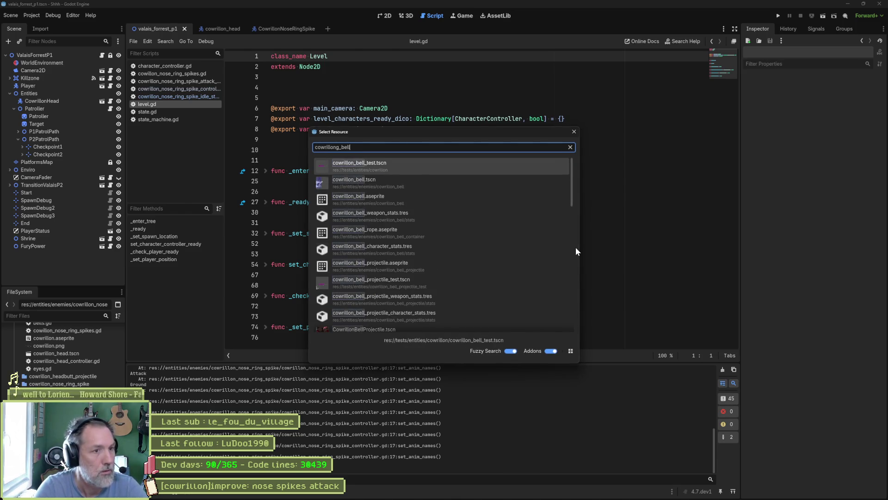
pyautogui.press('BackSpace')
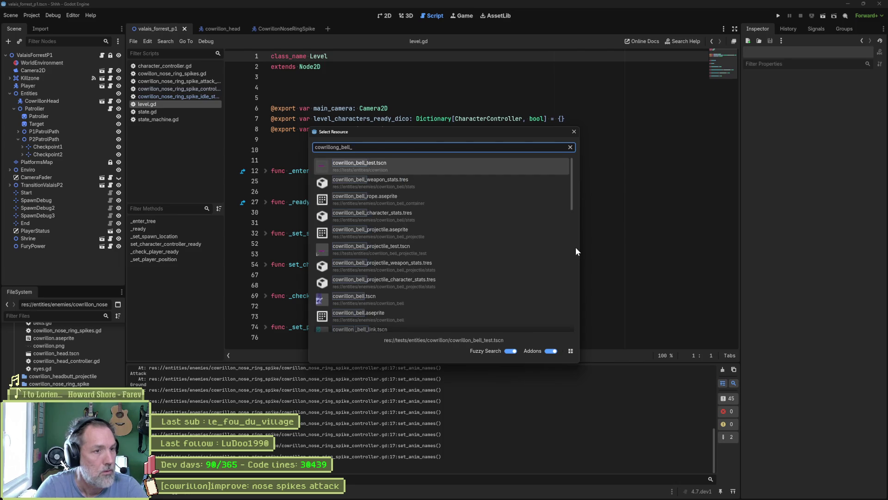
pyautogui.write('proj')
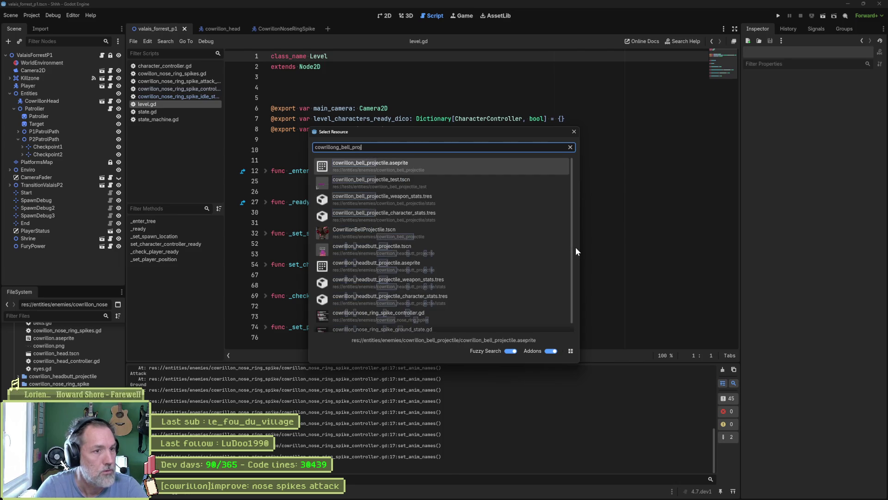
pyautogui.press('Down')
pyautogui.press('Down')
pyautogui.press('Down')
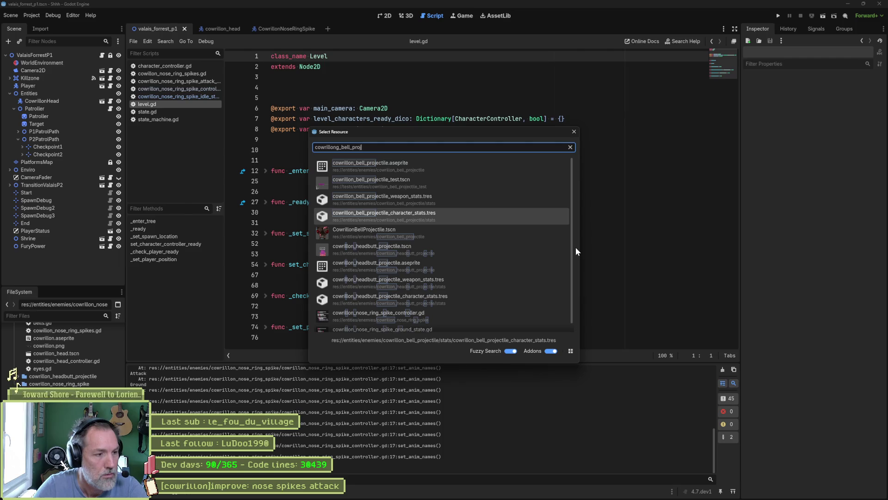
pyautogui.press('Down')
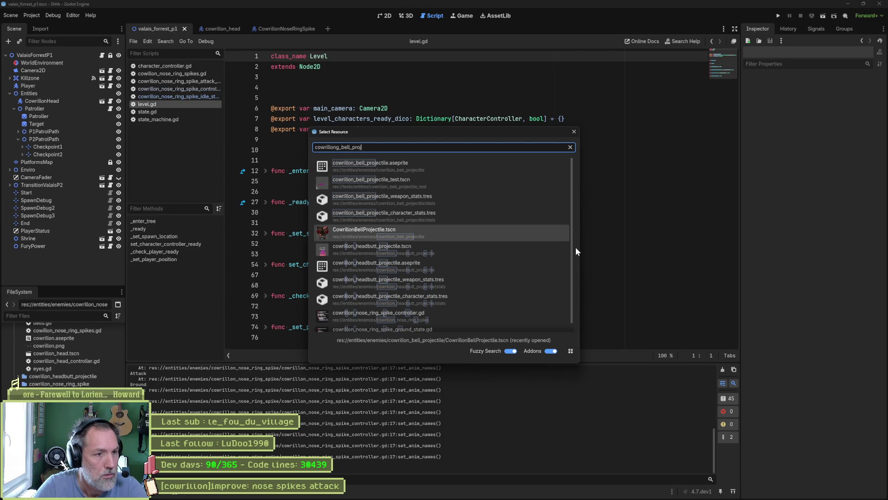
pyautogui.press('Return')
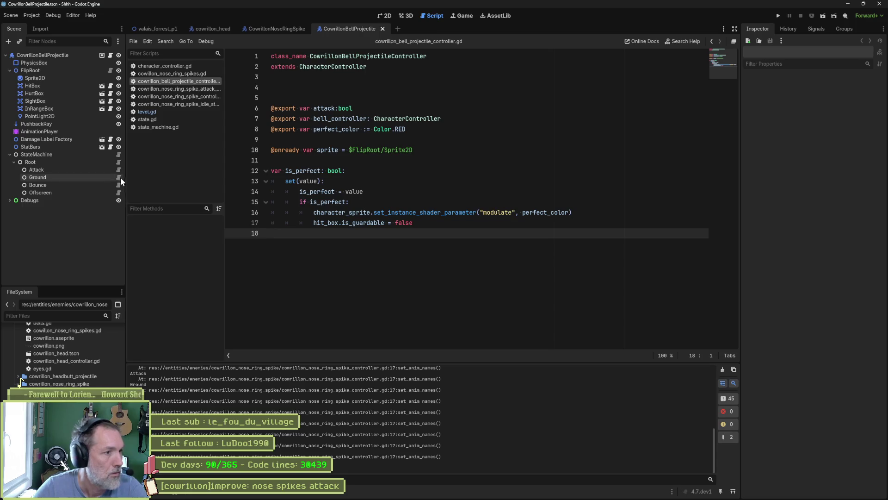
# Compare the bell projectile's Ground state on_animation_finished with the nose ring spike's version.
pyautogui.click(119, 177)
pyautogui.moveTo(402, 202); pyautogui.dragTo(396, 173)
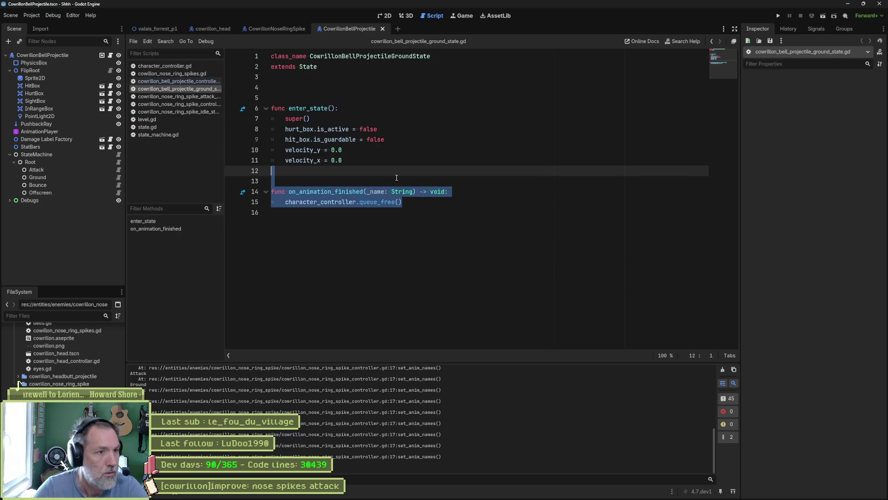
pyautogui.click(280, 27)
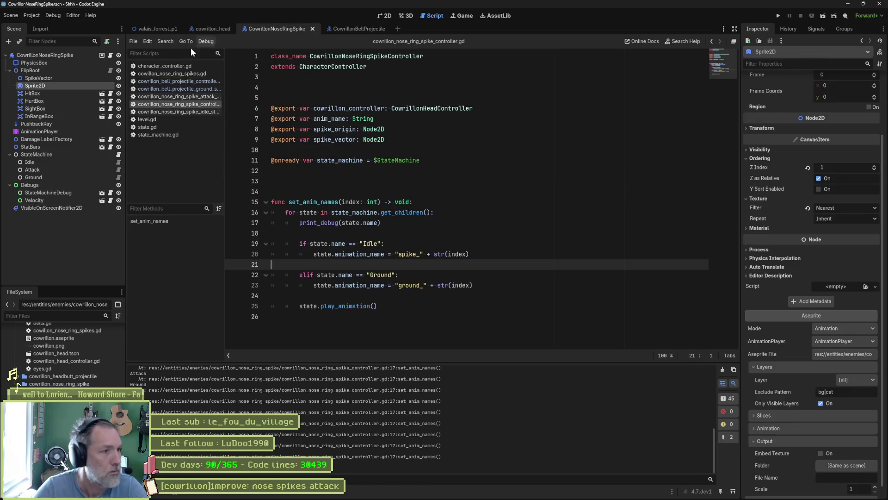
pyautogui.click(119, 178)
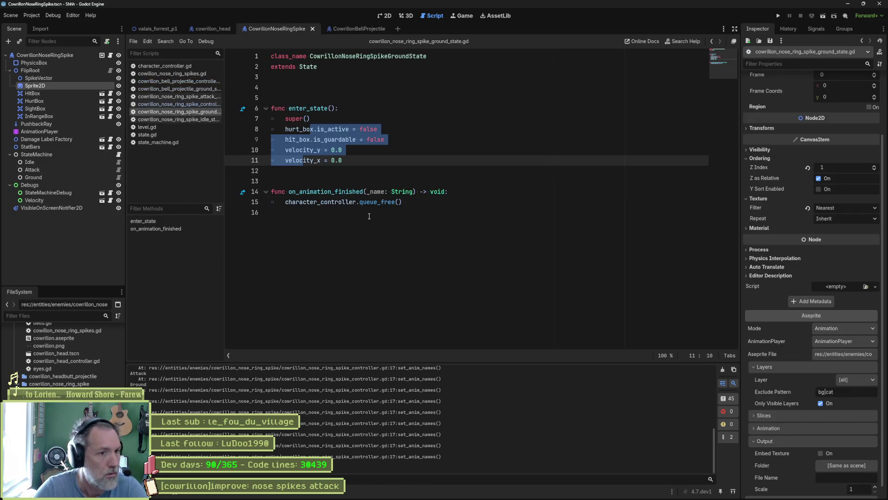
pyautogui.moveTo(369, 216); pyautogui.dragTo(463, 188)
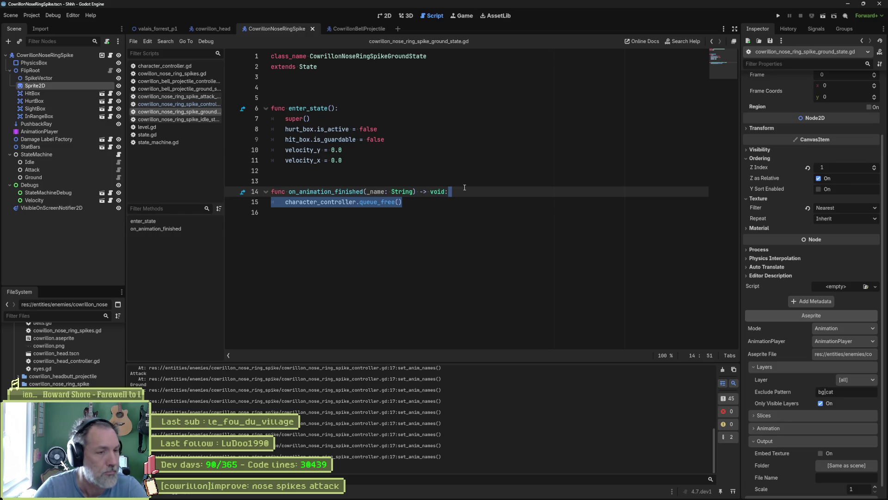
# Add print_debug(character_controller.name, " destroy") above queue_free() and launch the game.
pyautogui.click(466, 189)
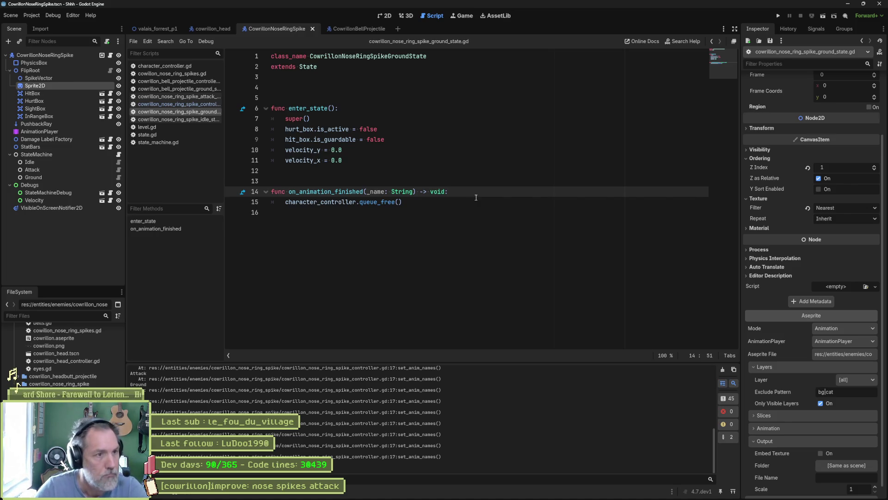
pyautogui.press('Return')
pyautogui.write('print_D')
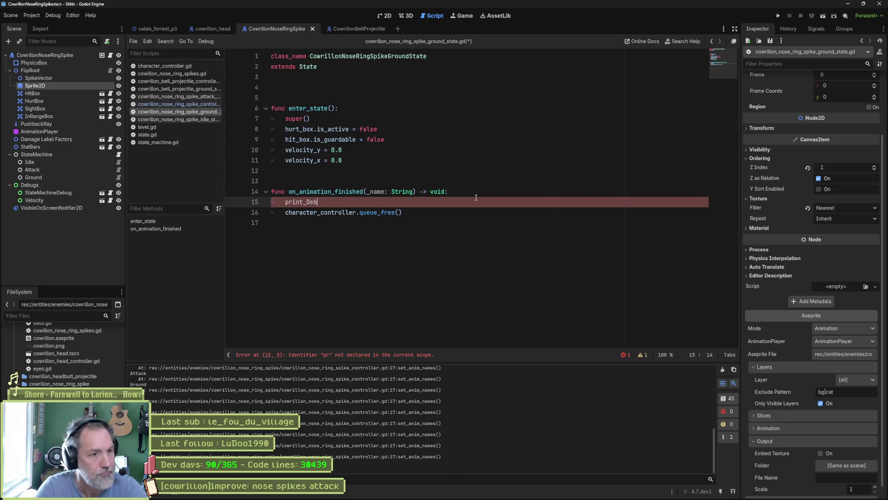
pyautogui.press('Return')
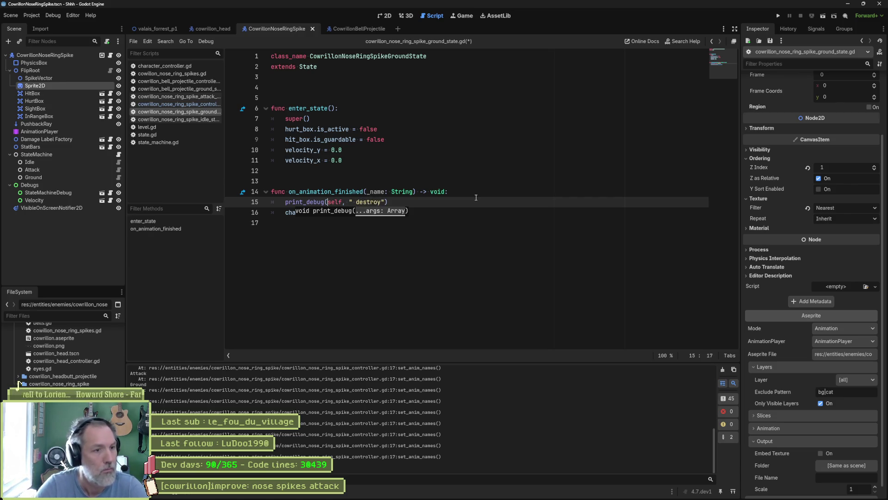
pyautogui.write('char')
pyautogui.press('Return')
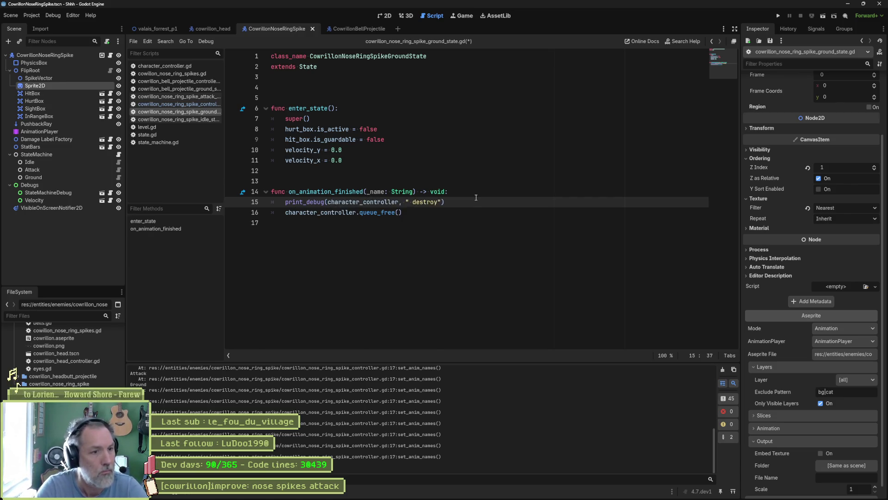
pyautogui.write('.name')
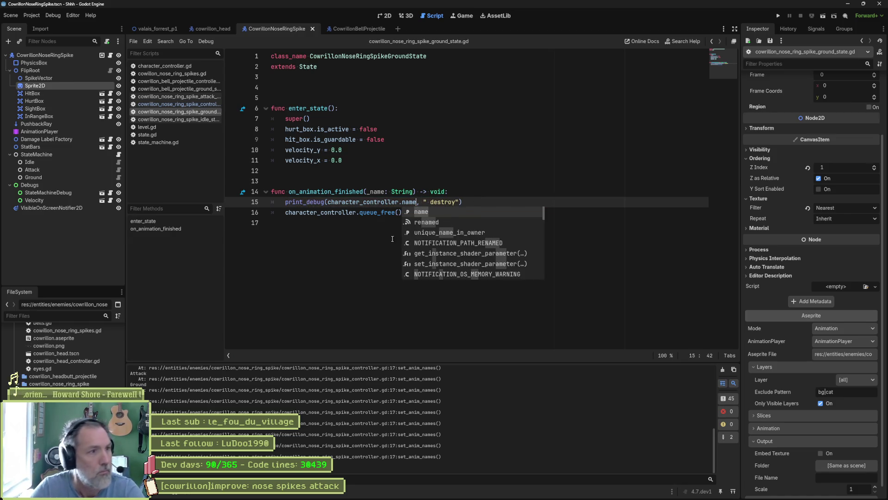
pyautogui.press('F5')
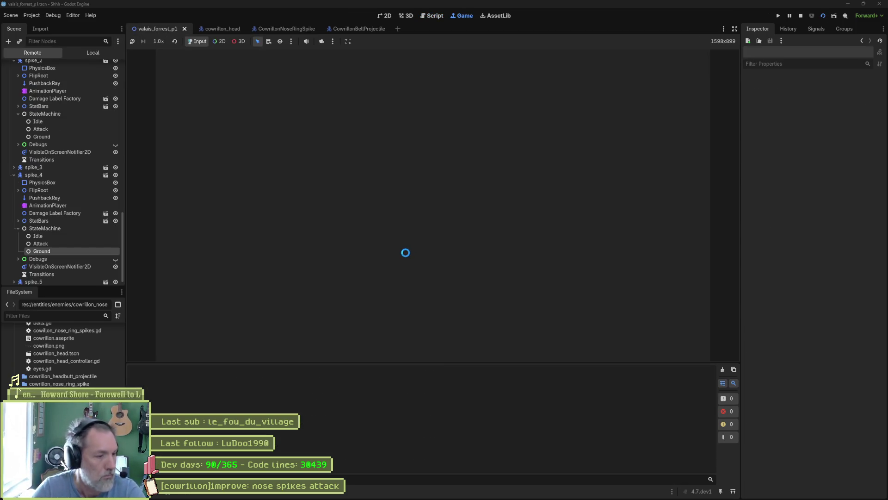
# Trigger Nose Ring Attack on the running CowrillonHead, watch the spikes land, then stop the game.
pyautogui.click(50, 159)
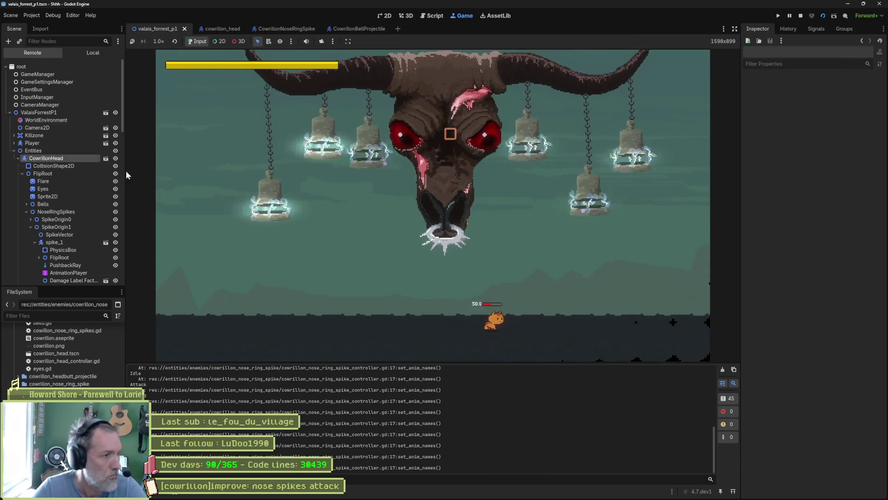
pyautogui.click(827, 317)
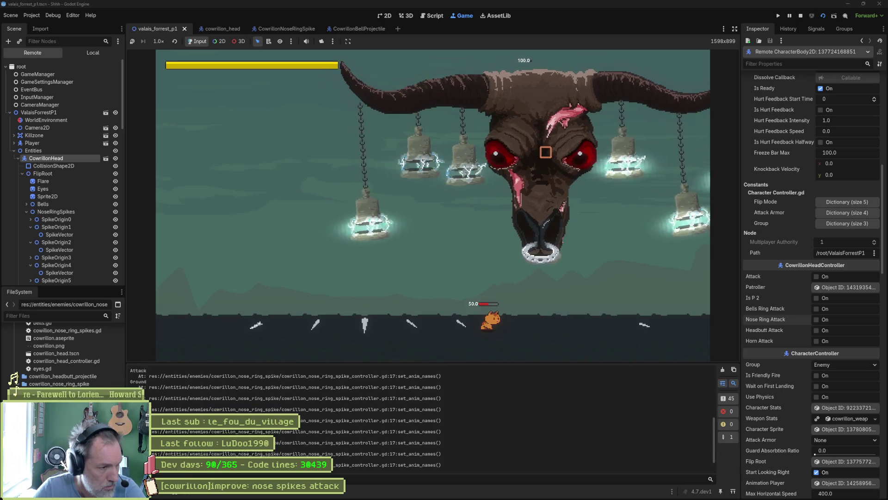
pyautogui.scroll(5, 177, 453)
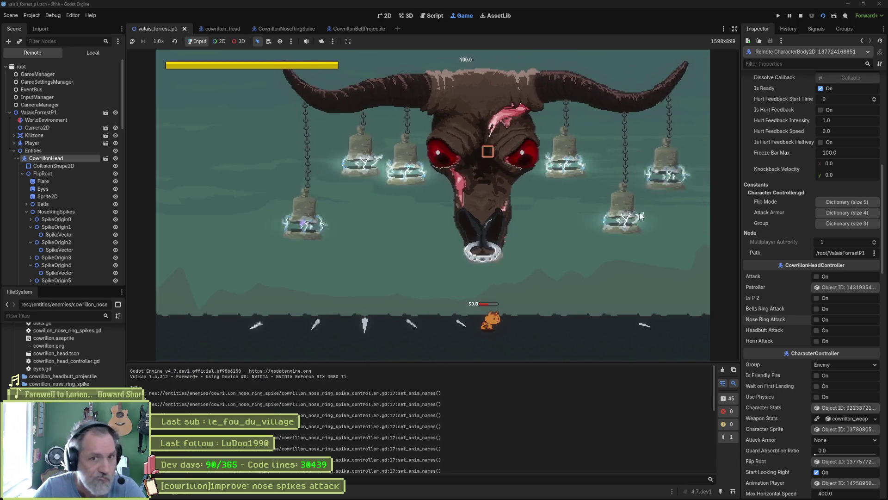
pyautogui.click(801, 17)
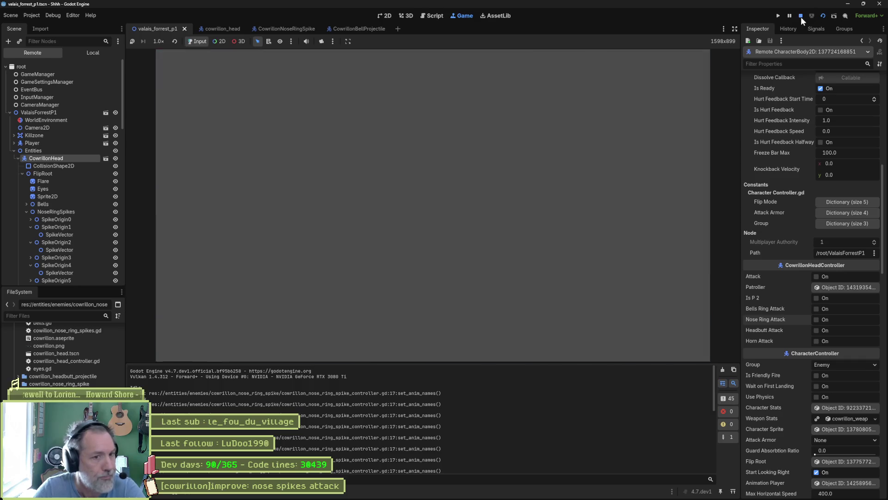
# Review the nose ring spike's Ground state script in the CowrillonNoseRingSpike scene.
pyautogui.click(303, 29)
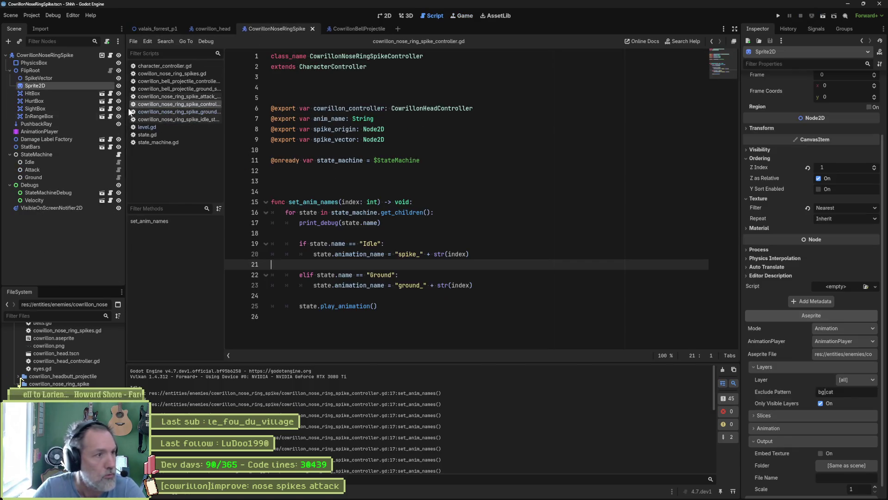
pyautogui.click(59, 56)
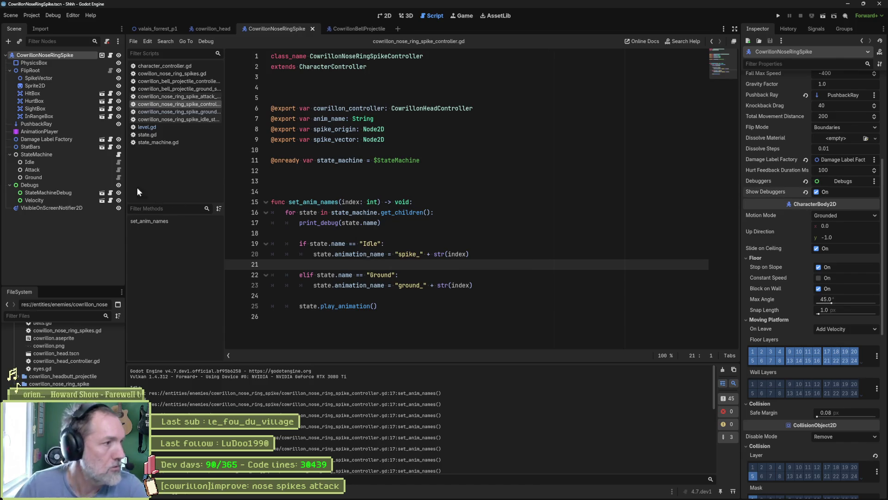
pyautogui.click(119, 177)
pyautogui.click(335, 191)
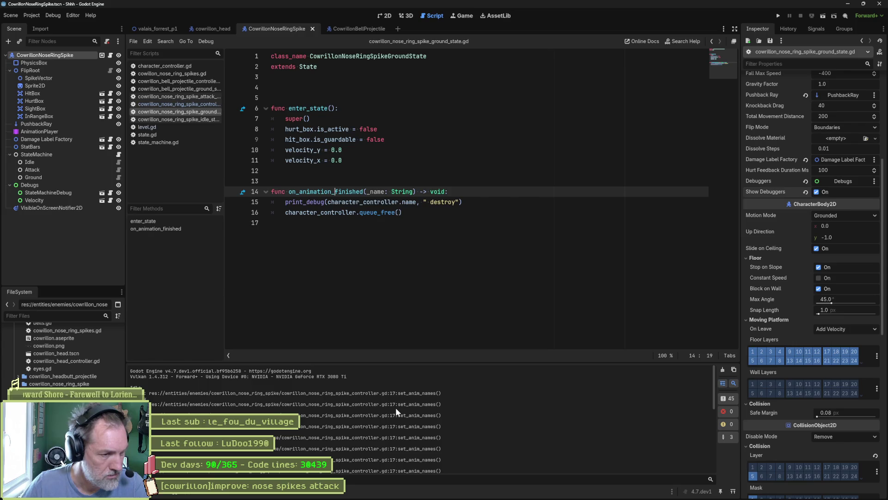
# Delete the print_debug(state.name) line from the spike controller, then run and stop the game.
pyautogui.click(204, 81)
pyautogui.click(206, 104)
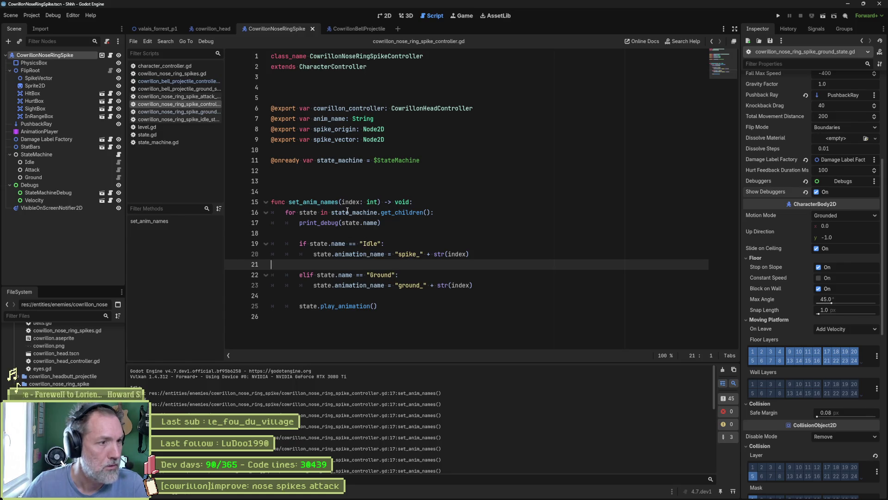
pyautogui.moveTo(348, 212)
pyautogui.click(372, 226)
pyautogui.hotkey('ctrl', 'shift', 'k')
pyautogui.hotkey('ctrl', 'shift', 'k')
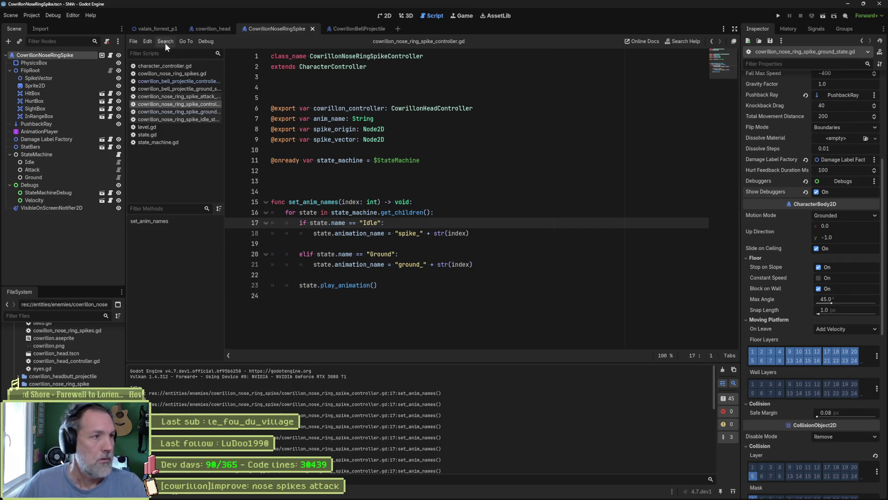
pyautogui.press('F5')
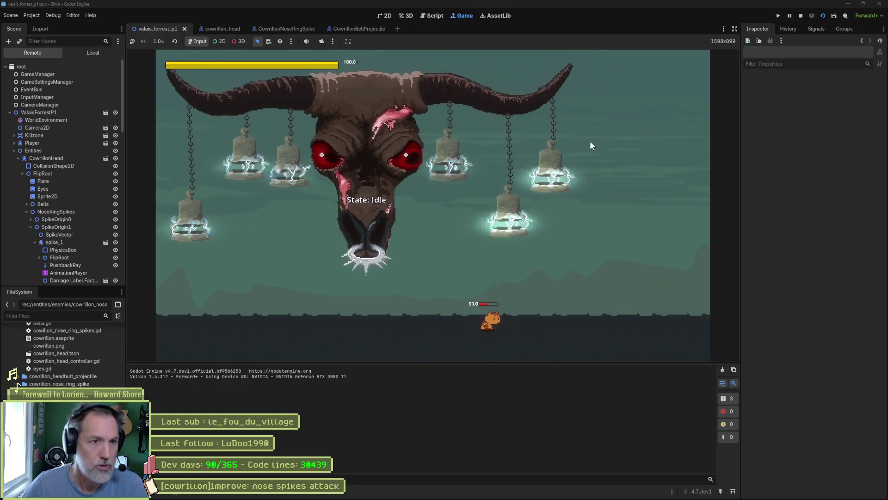
pyautogui.press('F8')
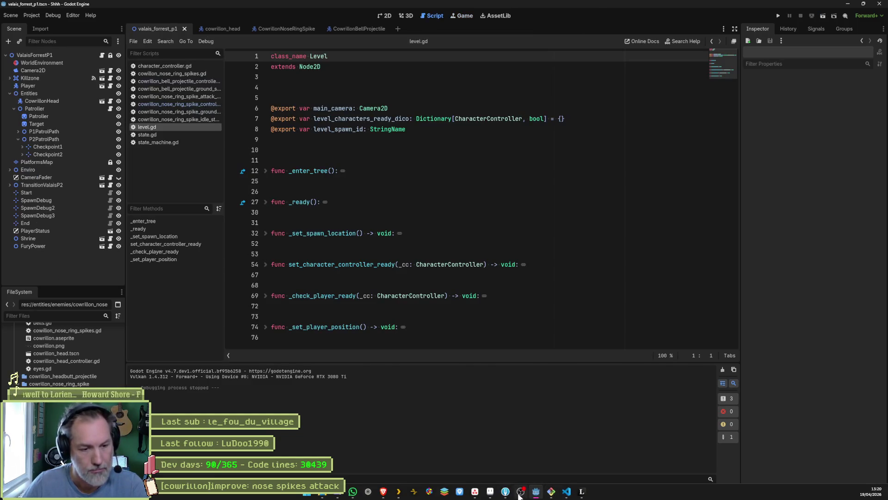
# In Aseprite, turn on Repeat in the tag properties of ground_0 through ground_6.
pyautogui.click(491, 494)
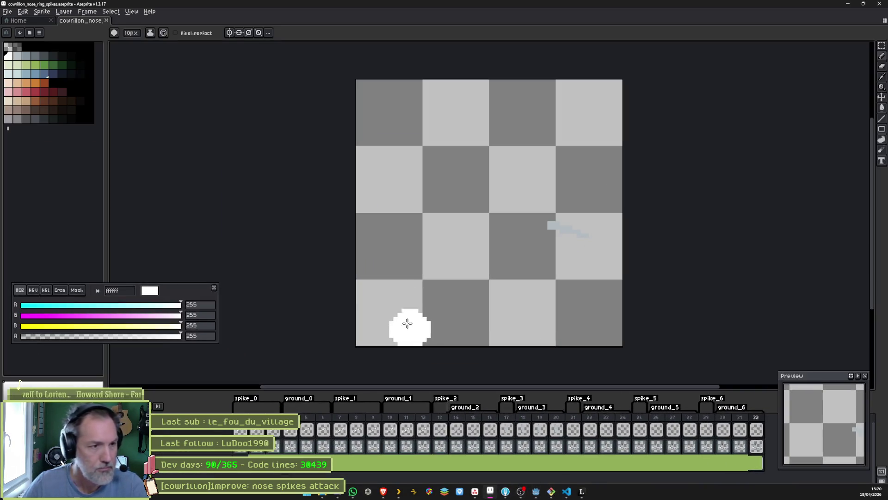
pyautogui.doubleClick(398, 399)
pyautogui.click(403, 254)
pyautogui.click(446, 312)
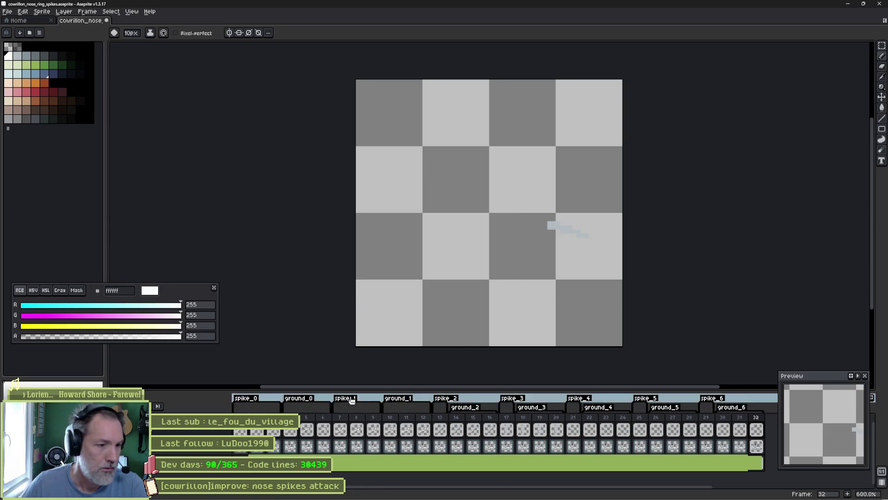
pyautogui.doubleClick(306, 399)
pyautogui.click(403, 254)
pyautogui.click(445, 312)
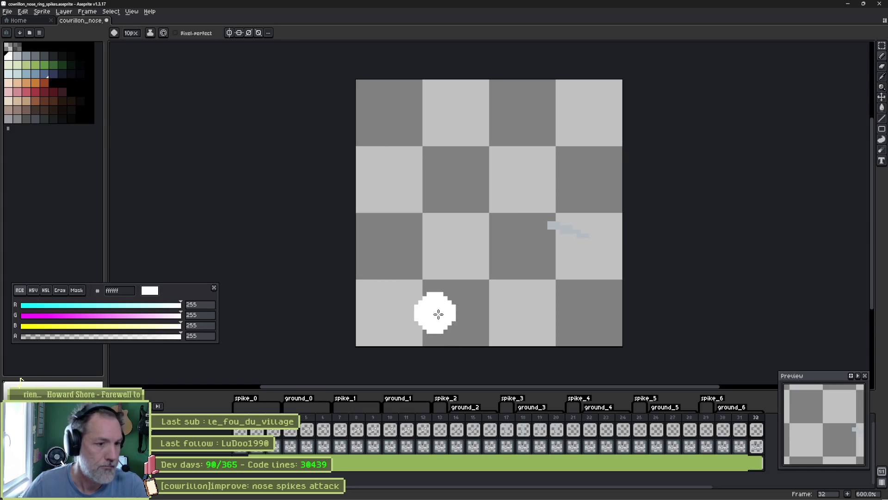
pyautogui.doubleClick(461, 408)
pyautogui.click(402, 255)
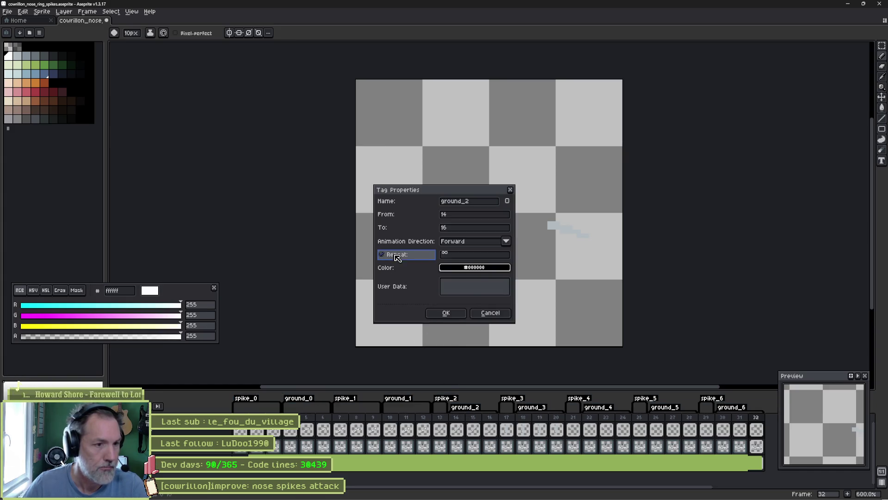
pyautogui.click(446, 313)
pyautogui.doubleClick(532, 407)
pyautogui.click(403, 254)
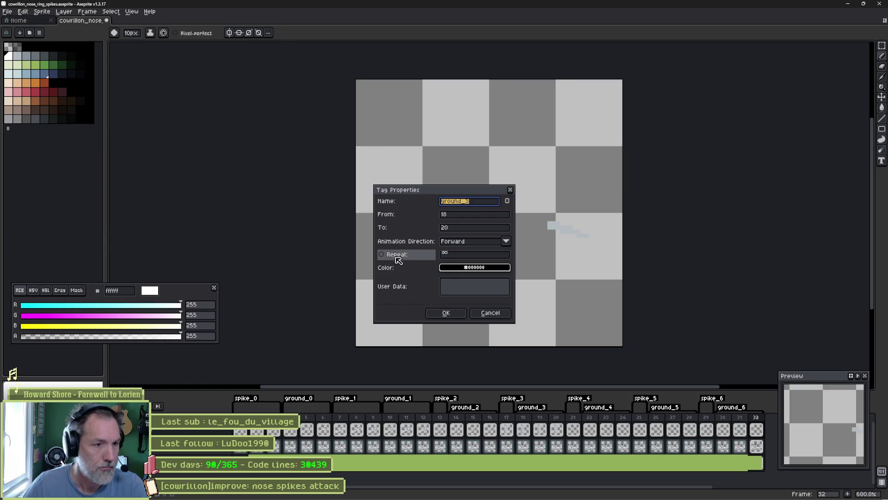
pyautogui.click(445, 313)
pyautogui.doubleClick(597, 408)
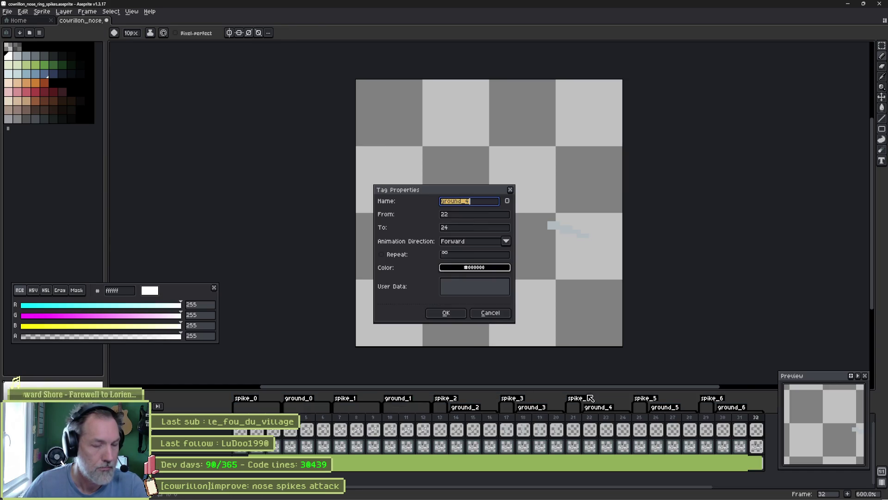
pyautogui.click(402, 255)
pyautogui.click(445, 313)
pyautogui.doubleClick(664, 408)
pyautogui.click(403, 255)
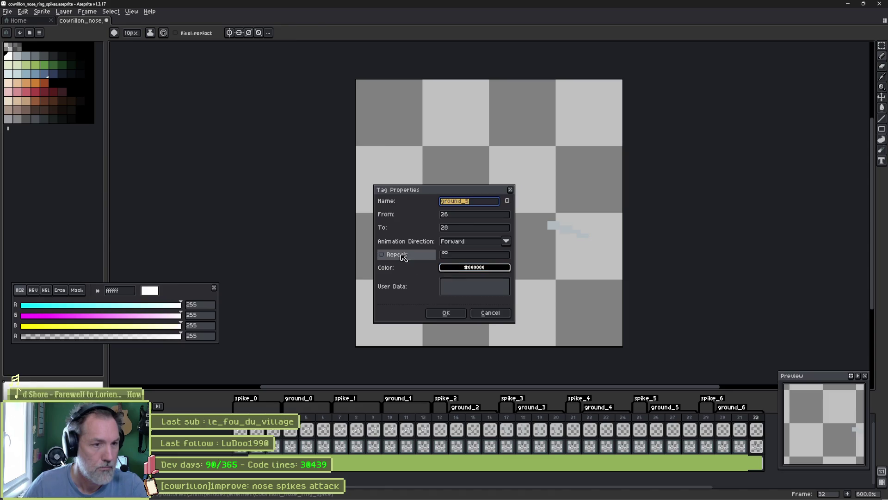
pyautogui.click(445, 312)
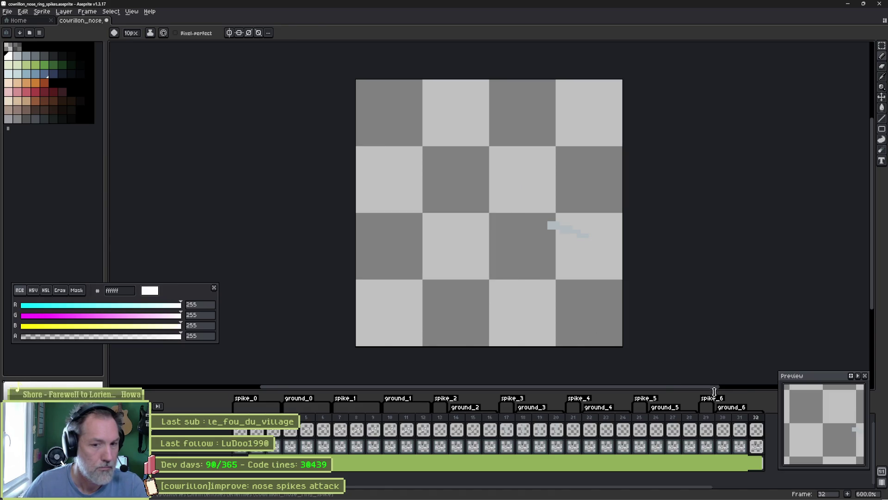
pyautogui.doubleClick(731, 407)
pyautogui.click(402, 254)
pyautogui.click(446, 313)
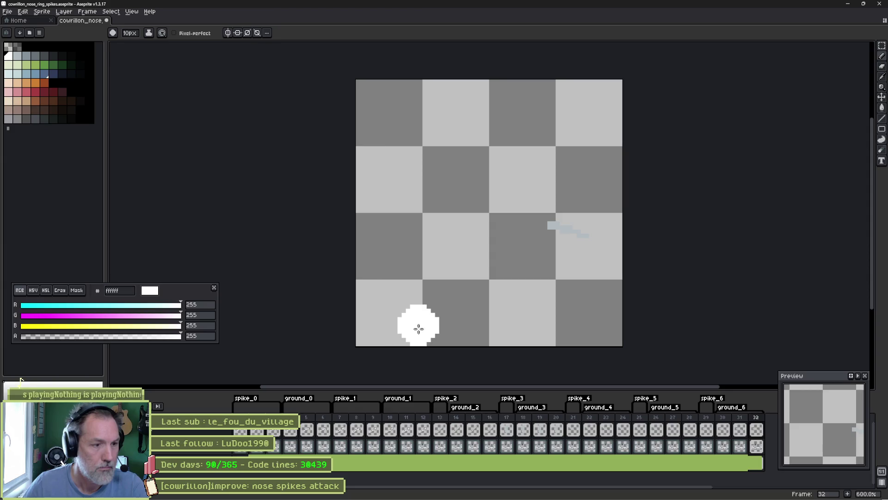
# Run the game, fire CowrillonHead's Nose Ring Attack to see spike destroy logs, then stop.
pyautogui.hotkey('alt', 'Tab')
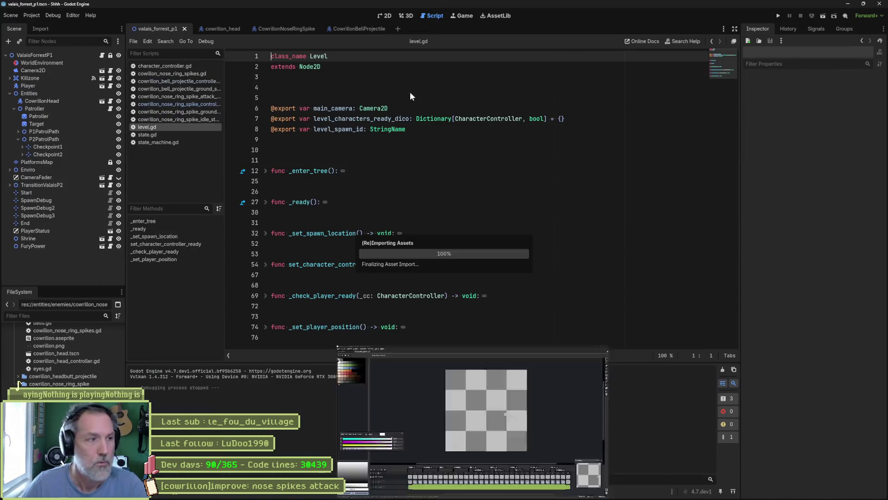
pyautogui.click(290, 28)
pyautogui.click(62, 84)
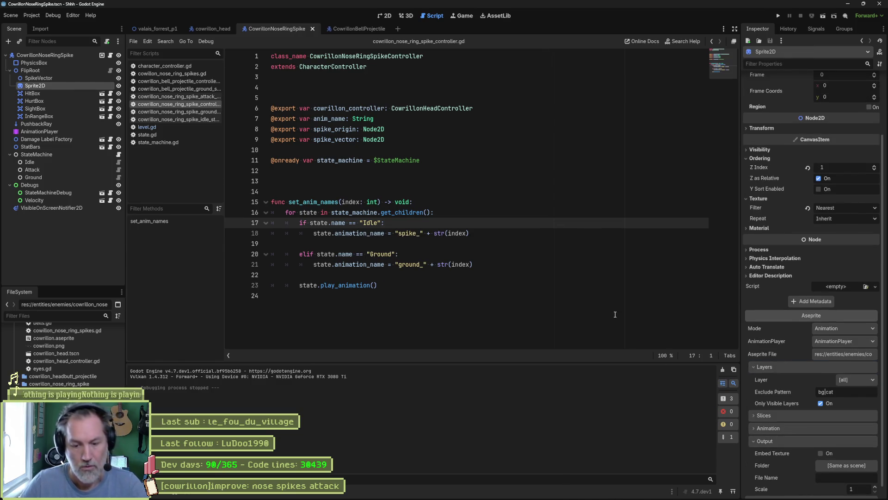
pyautogui.press('F5')
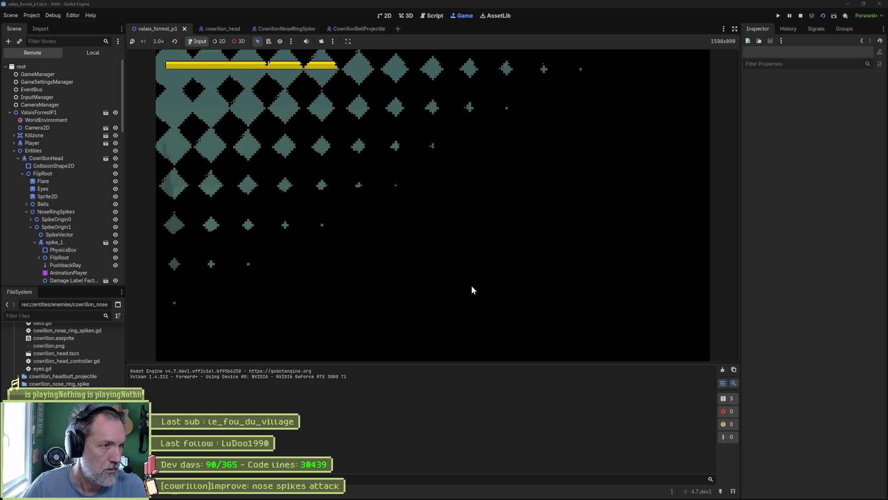
pyautogui.click(53, 161)
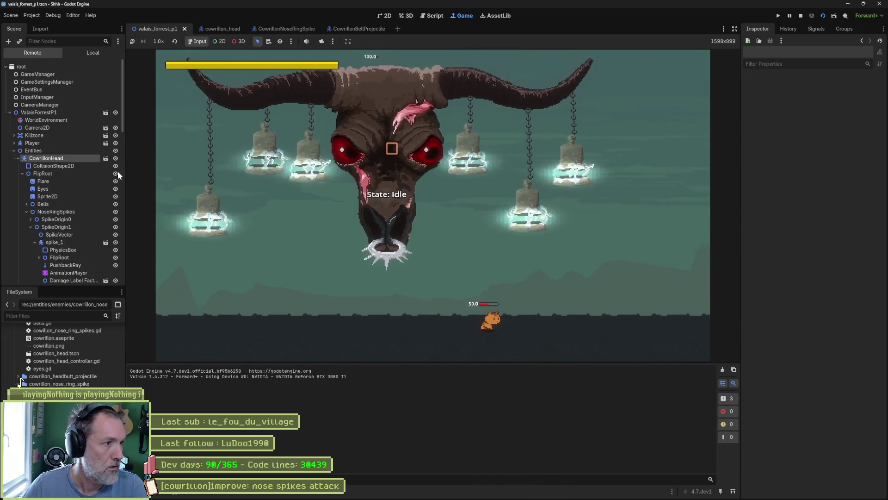
pyautogui.scroll(-10, 809, 402)
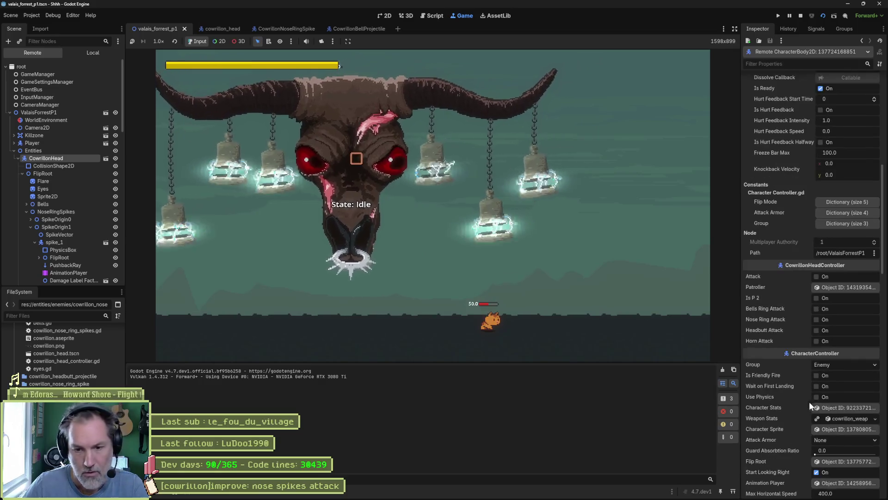
pyautogui.click(818, 319)
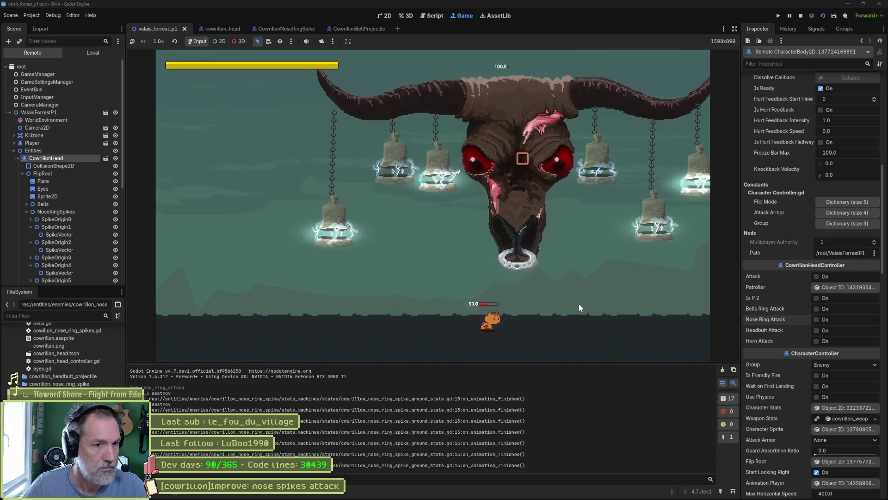
pyautogui.press('F8')
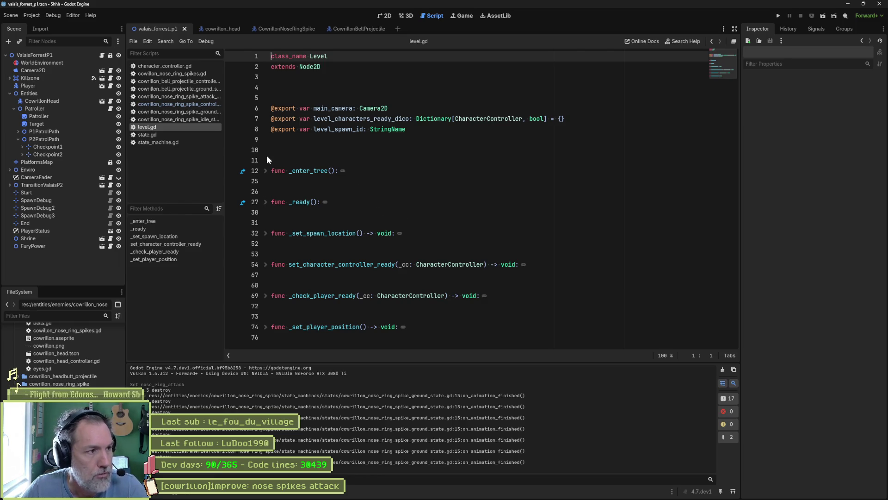
# Open the nose ring spikes script by itself, closing all other open scripts.
pyautogui.click(175, 73)
pyautogui.rightClick(177, 74)
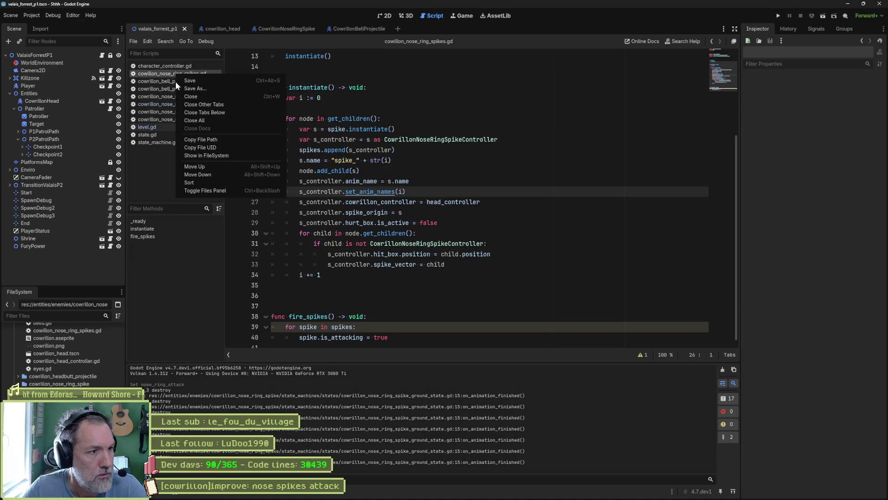
pyautogui.click(206, 105)
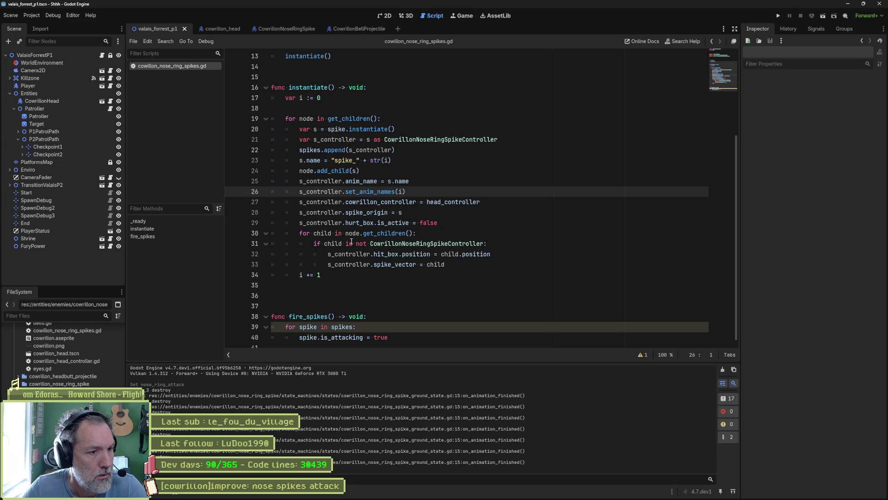
pyautogui.scroll(4, 351, 241)
pyautogui.click(360, 181)
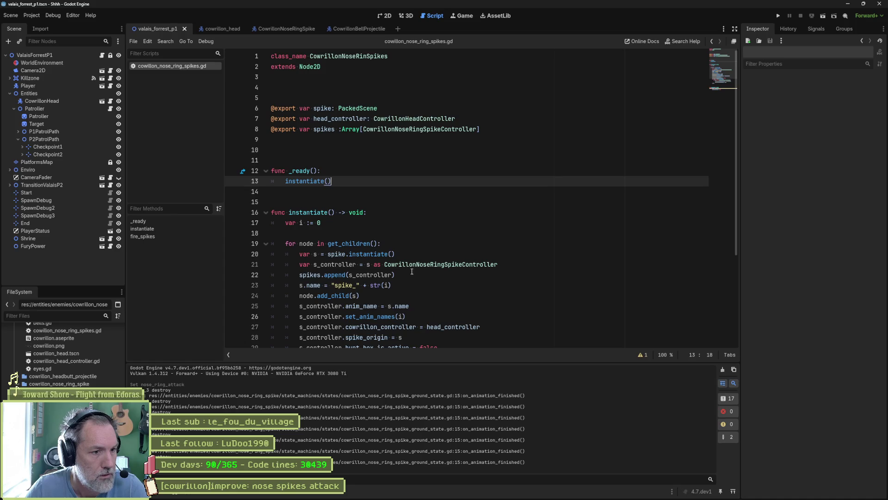
pyautogui.click(503, 265)
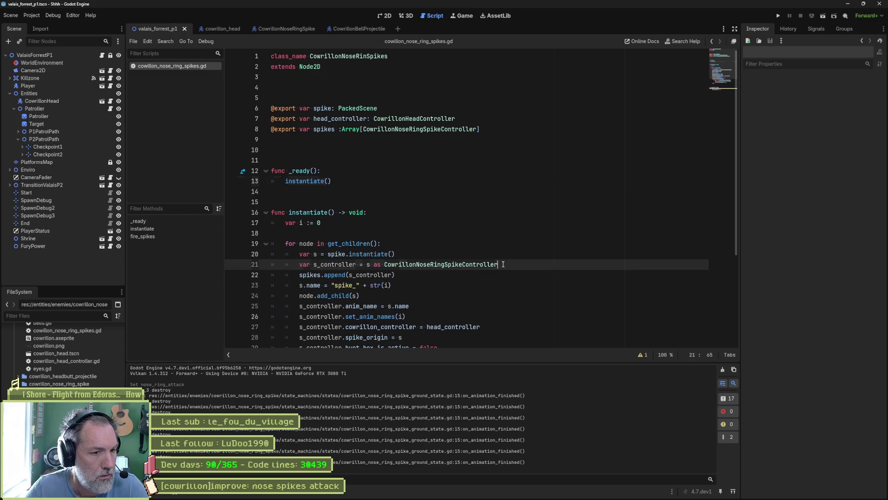
pyautogui.press('Return')
pyautogui.write('s_con')
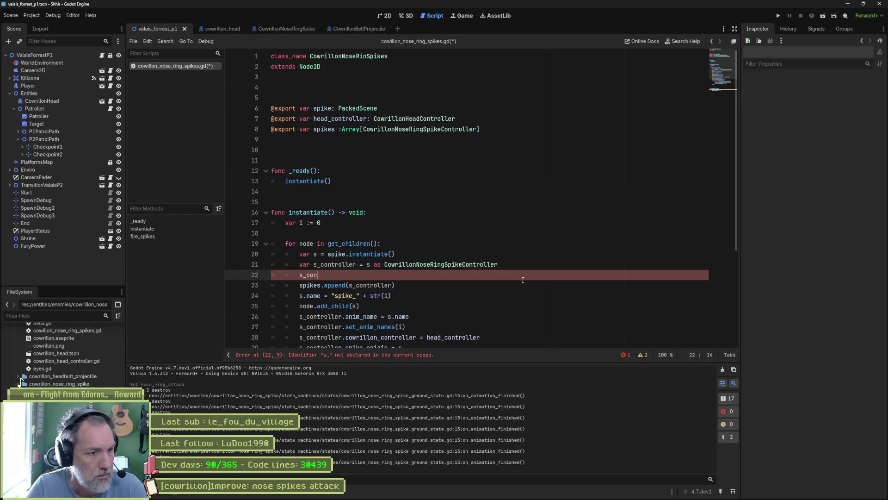
pyautogui.press('BackSpace')
pyautogui.press('BackSpace')
pyautogui.press('BackSpace')
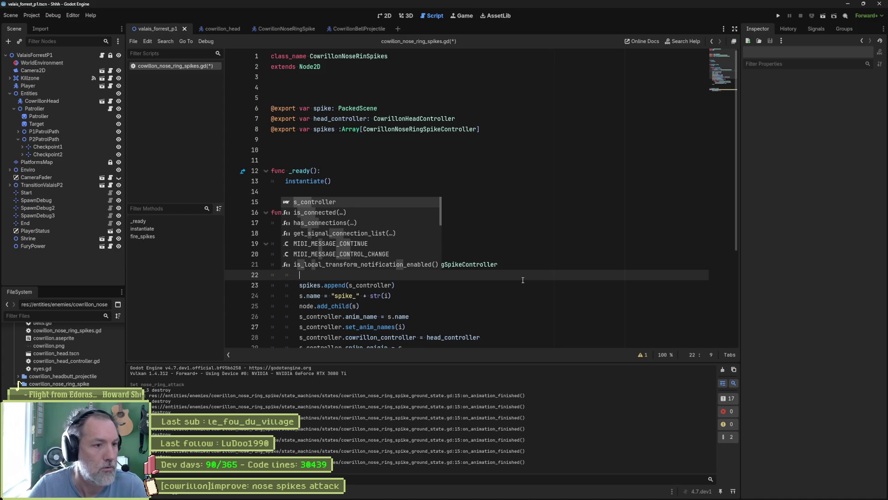
pyautogui.hotkey('ctrl', 'shift', 'k')
# In _ready, add EventBus.npcs.death.connect(_on_death).
pyautogui.click(390, 187)
pyautogui.press('Return')
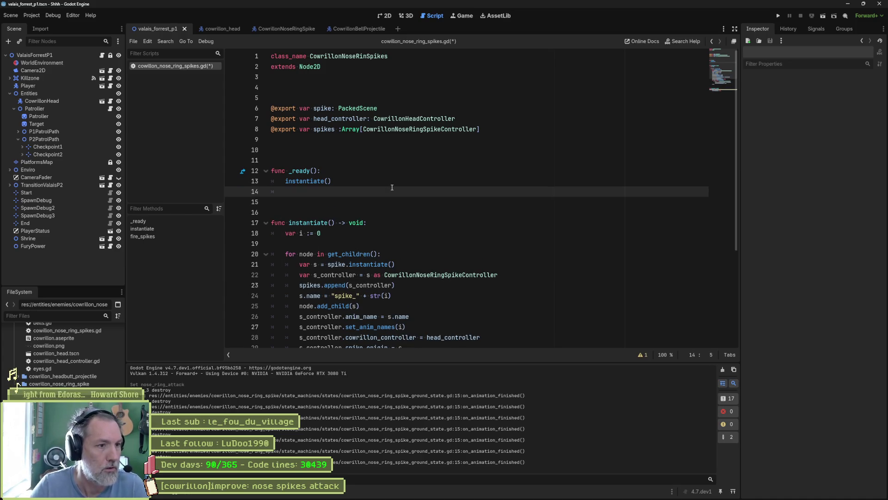
pyautogui.write('Event')
pyautogui.press('Return')
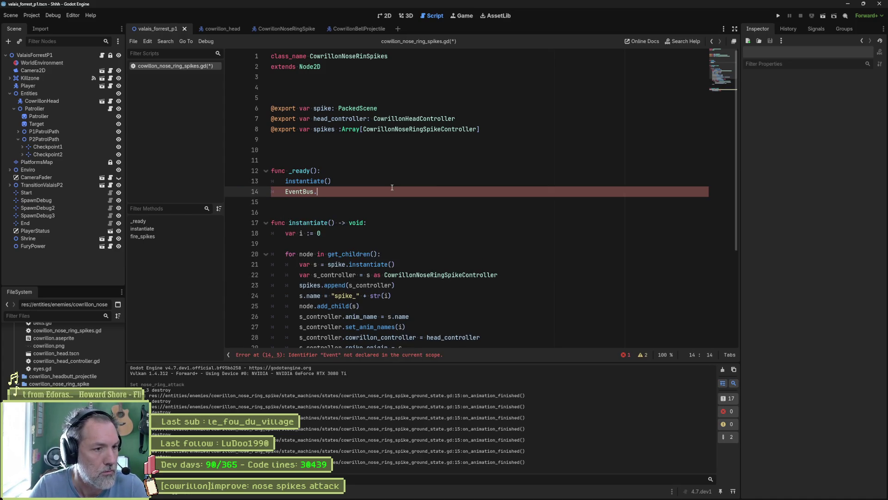
pyautogui.write('.')
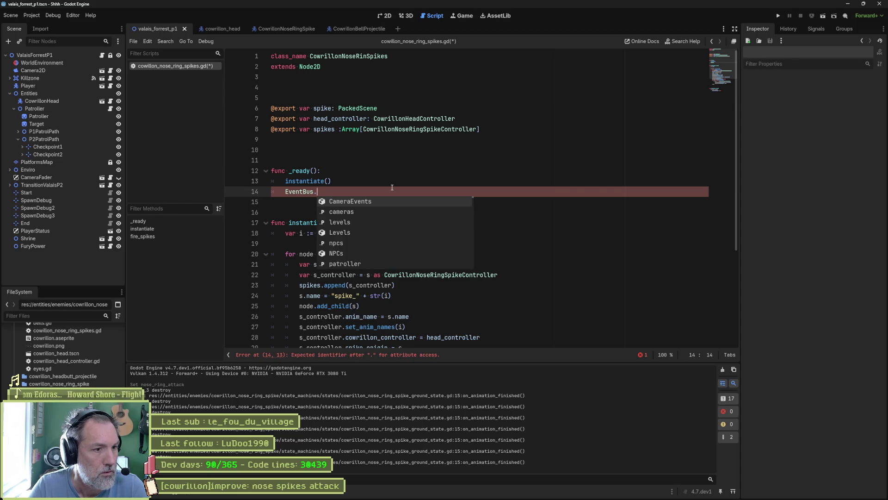
pyautogui.write('np')
pyautogui.press('Return')
pyautogui.write('.')
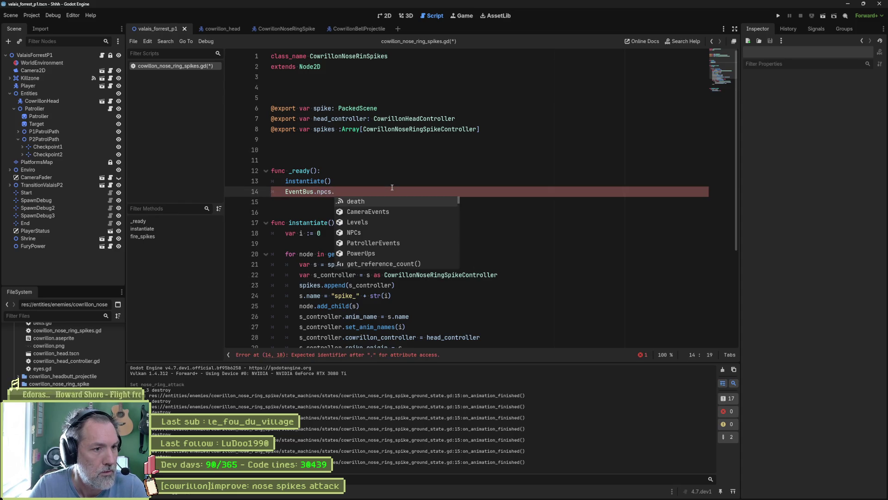
pyautogui.press('Return')
pyautogui.write('.connect')
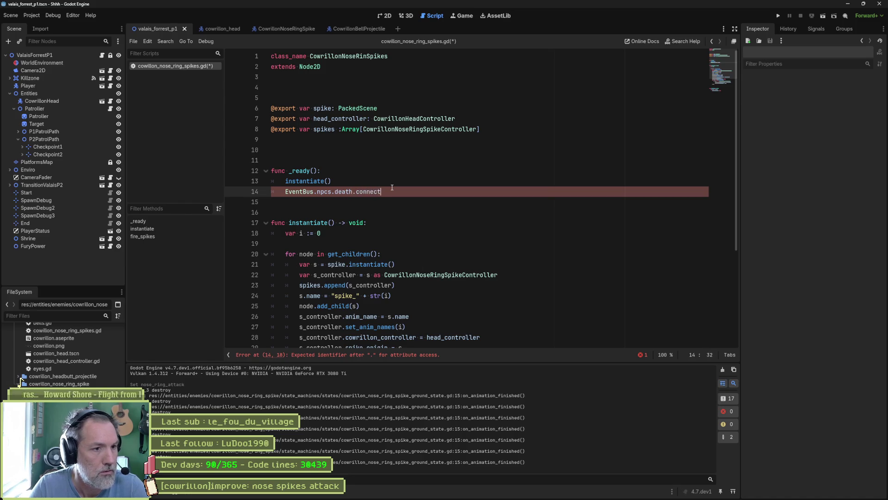
pyautogui.press('Return')
pyautogui.write('_on_deat')
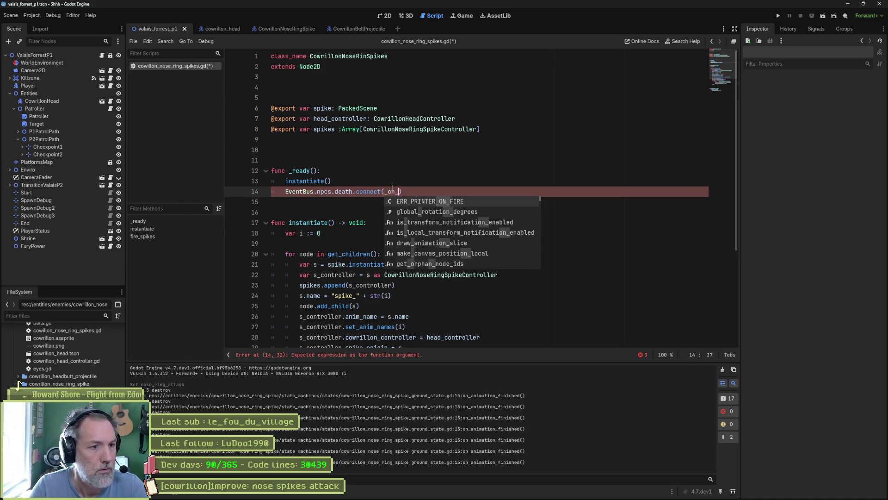
pyautogui.write('h')
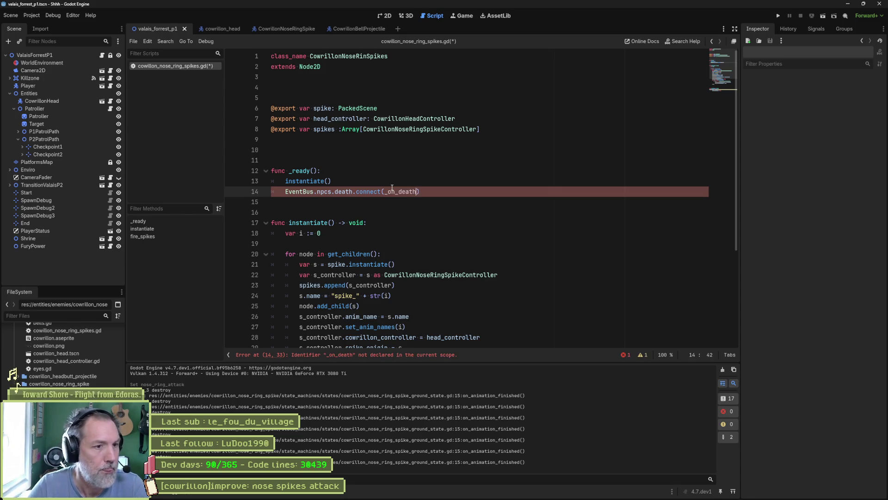
pyautogui.hotkey('ctrl', 'shift', 'Left')
pyautogui.click(354, 190)
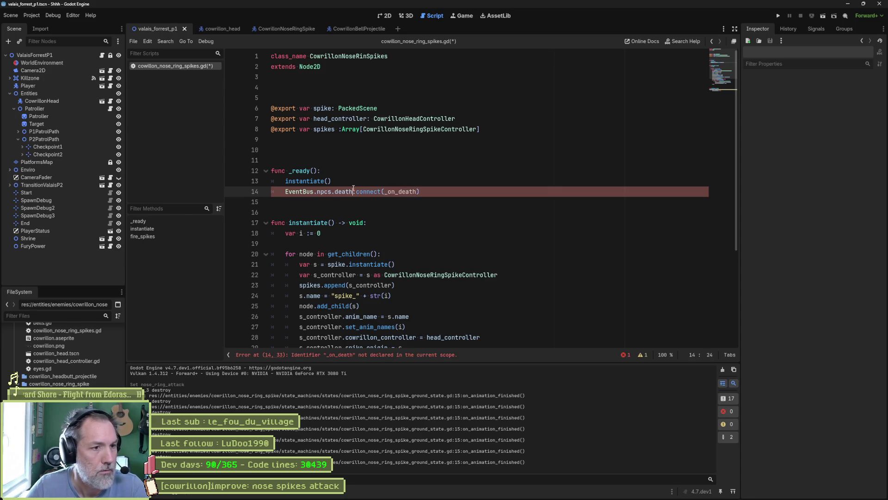
# Wrap the connect call in 'if not EventBus.npcs.death.is_connected(_on_death):'.
pyautogui.tripleClick(437, 191)
pyautogui.hotkey('ctrl', 'shift', 'd')
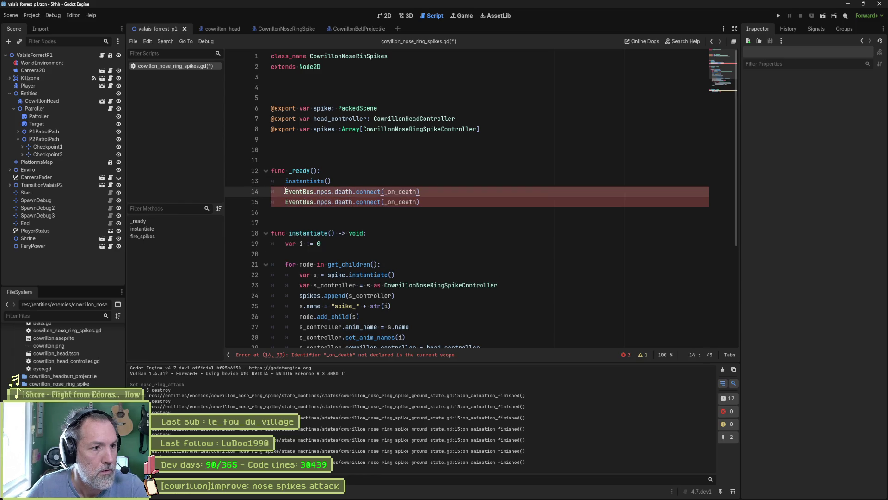
pyautogui.write('if not')
pyautogui.hotkey('ctrl', 'Right')
pyautogui.hotkey('ctrl', 'Right')
pyautogui.hotkey('ctrl', 'Right')
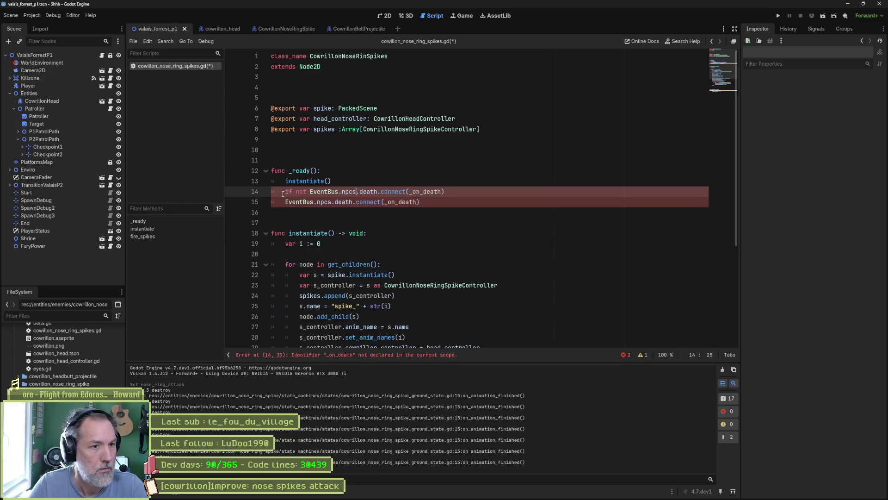
pyautogui.write('is_')
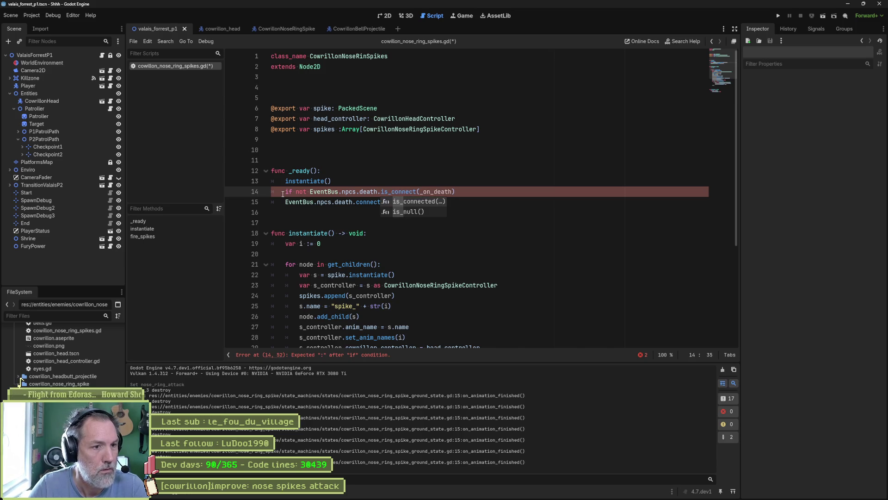
pyautogui.hotkey('ctrl', 'Right')
pyautogui.write('ed')
pyautogui.click(481, 195)
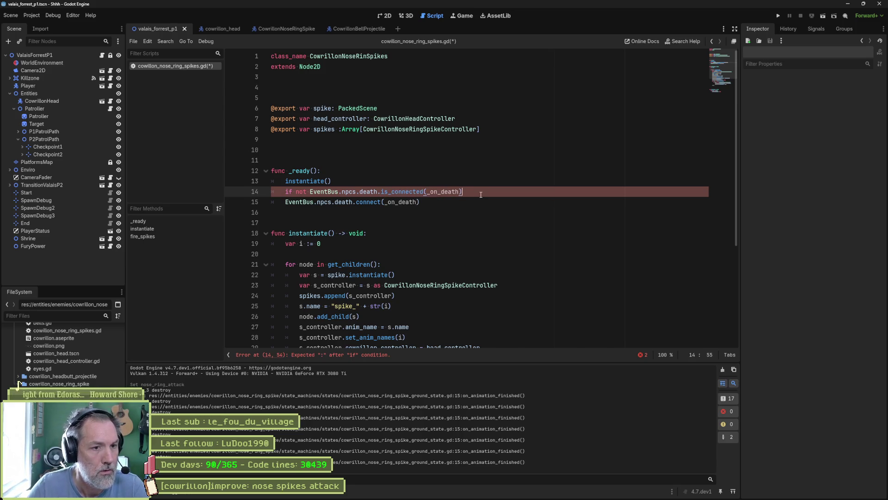
pyautogui.write(':')
pyautogui.press('Down')
pyautogui.press('Home')
pyautogui.press('Tab')
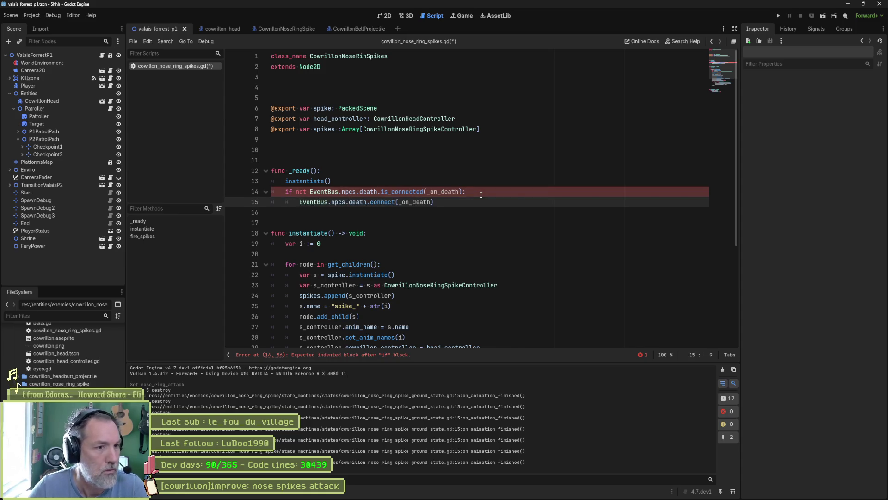
pyautogui.doubleClick(416, 202)
# Add a 'func _on_death() -> void:' stub containing pass.
pyautogui.click(417, 213)
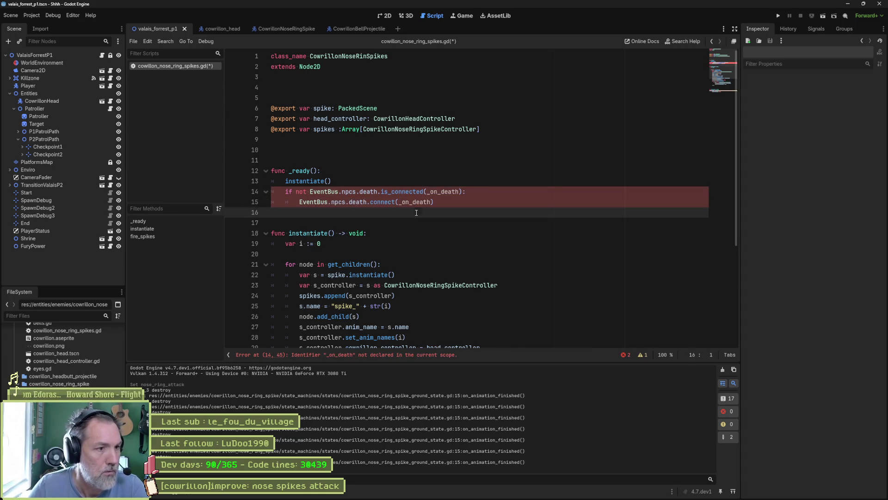
pyautogui.press('Return')
pyautogui.press('Return')
pyautogui.press('Return')
pyautogui.press('Up')
pyautogui.write('func _on_death')
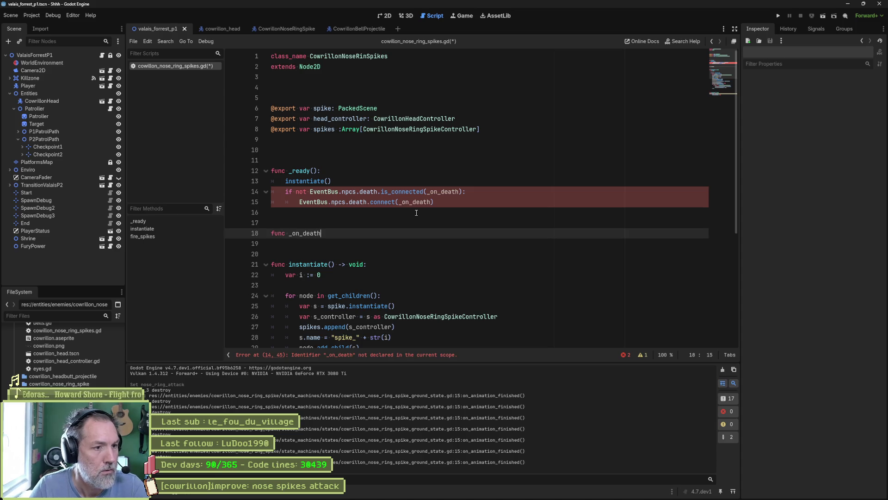
pyautogui.write('() -> void:')
pyautogui.press('Return')
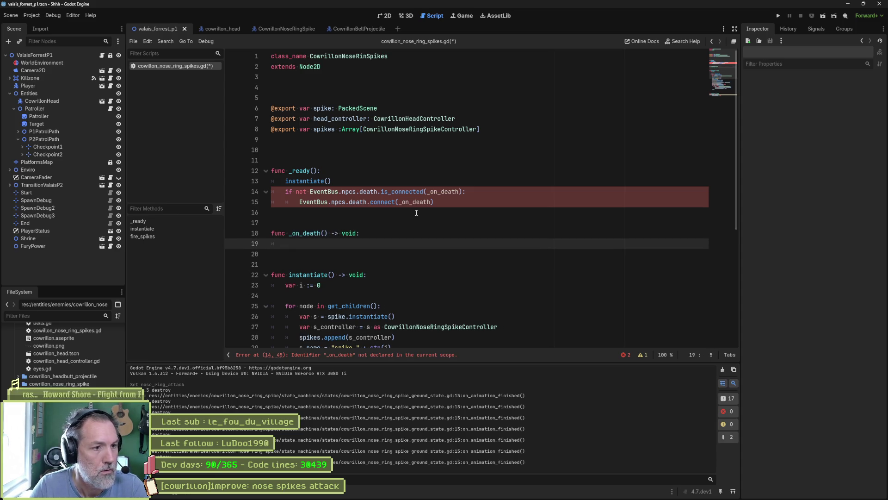
pyautogui.write('pass')
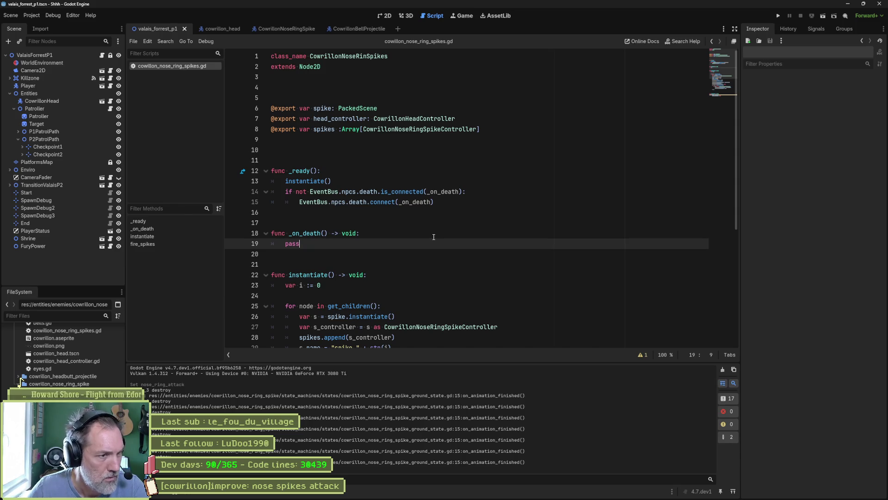
# Move the instantiate() call below the if block and save the script.
pyautogui.click(377, 182)
pyautogui.hotkey('alt', 'Down')
pyautogui.hotkey('alt', 'Down')
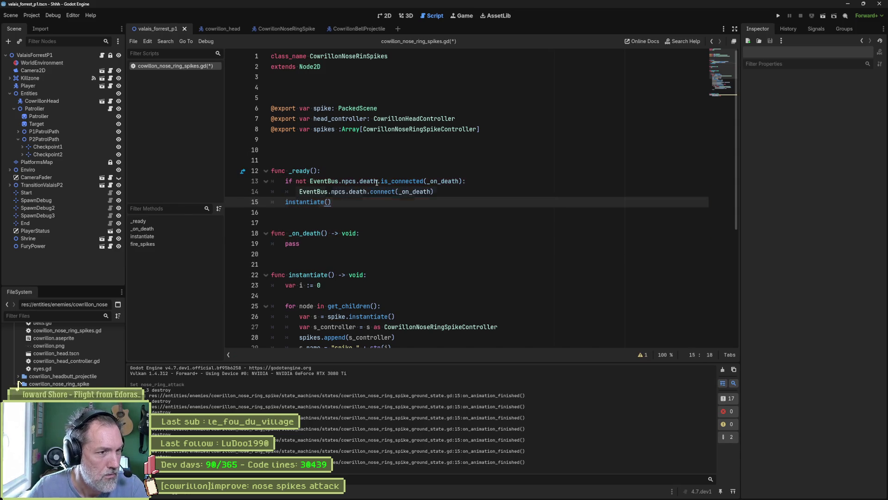
pyautogui.press('Up')
pyautogui.press('Return')
pyautogui.hotkey('ctrl', 's')
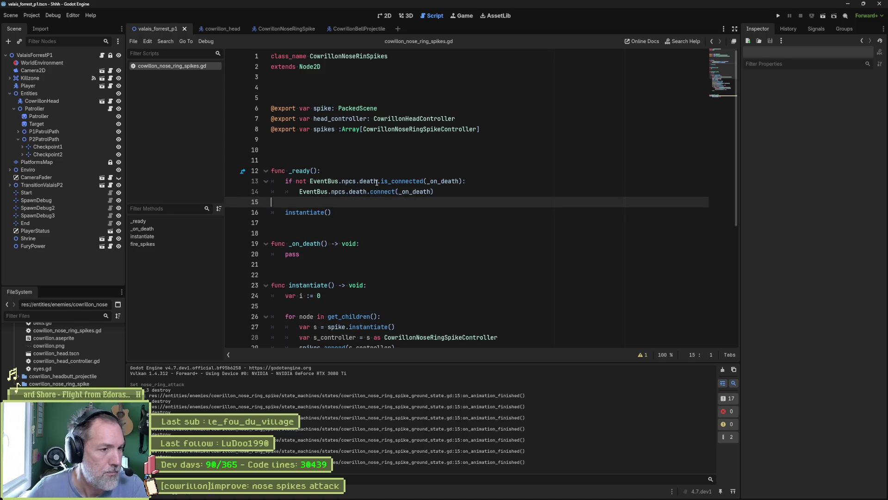
# Move the _on_death function to the end of the file, remove extra blank lines, and save.
pyautogui.scroll(-6, 402, 243)
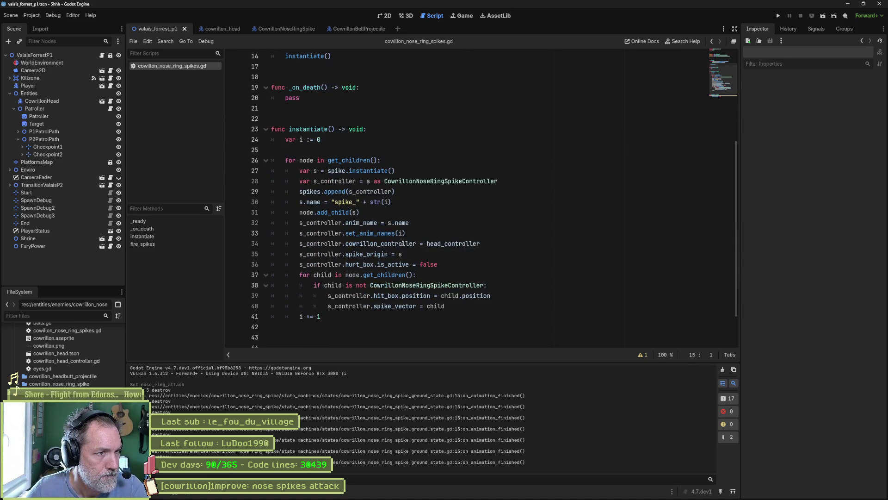
pyautogui.scroll(4, 378, 248)
pyautogui.scroll(-4, 379, 249)
pyautogui.scroll(5, 379, 248)
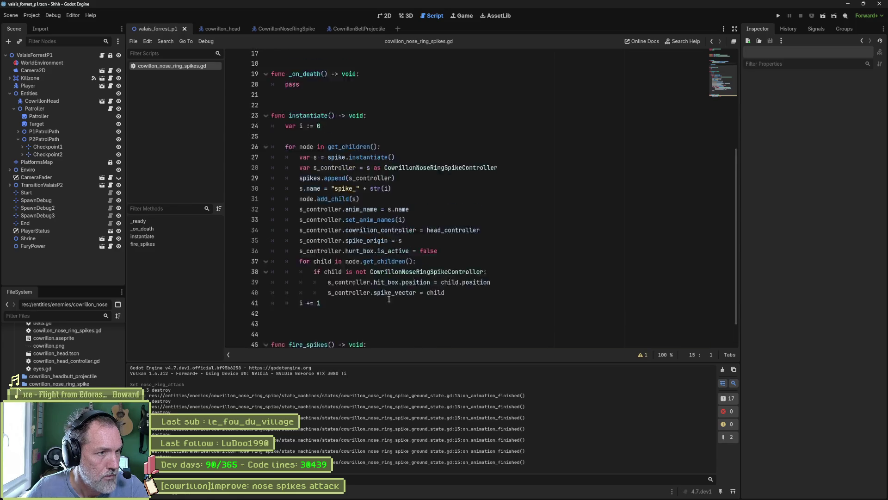
pyautogui.moveTo(366, 205); pyautogui.dragTo(363, 162)
pyautogui.hotkey('ctrl', 'x')
pyautogui.hotkey('ctrl', 'End')
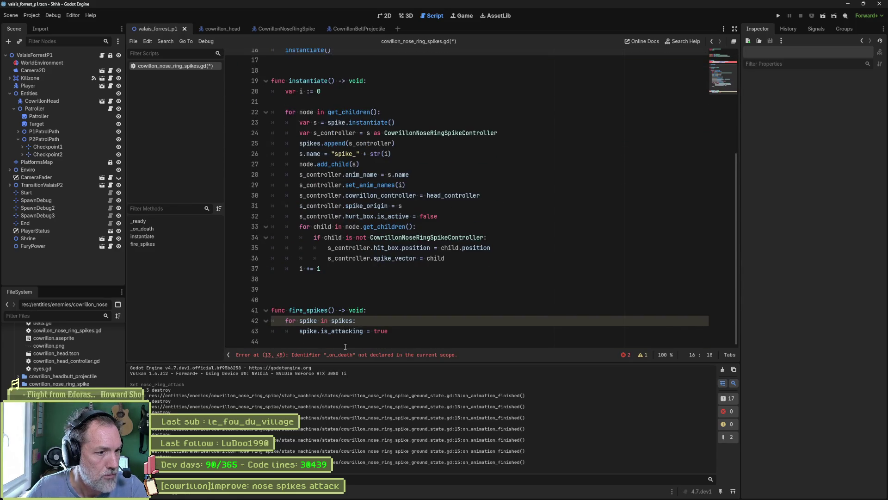
pyautogui.hotkey('ctrl', 'v')
pyautogui.click(349, 254)
pyautogui.press('Delete')
pyautogui.hotkey('ctrl', 's')
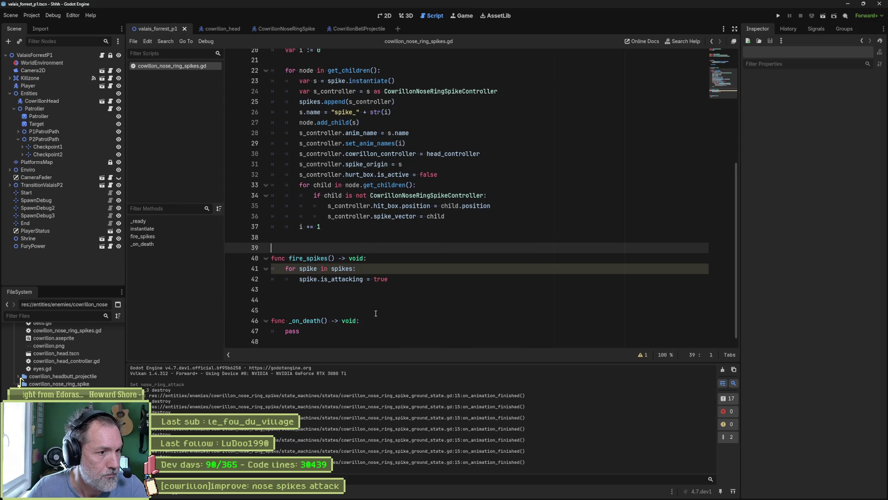
pyautogui.click(413, 306)
pyautogui.press('Delete')
pyautogui.hotkey('ctrl', 's')
# Rename the fire_spikes loop variable from spike to s to clear the shadowed-variable warning.
pyautogui.scroll(3, 439, 281)
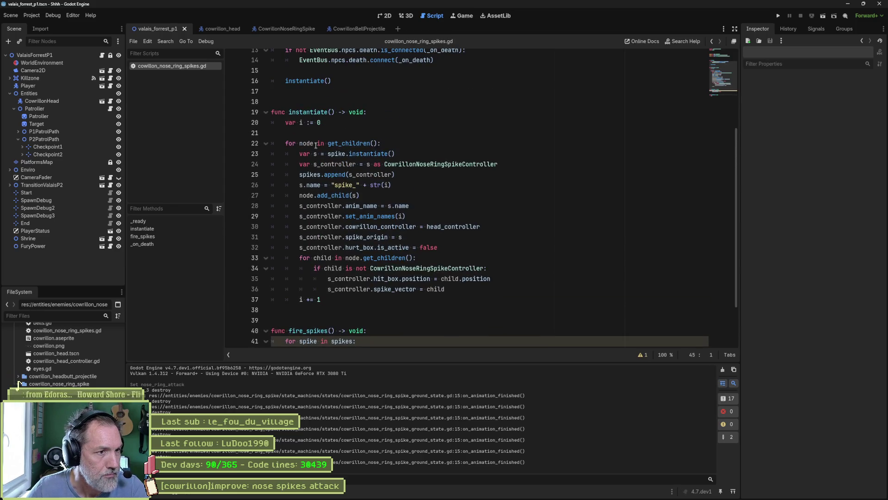
pyautogui.click(265, 112)
pyautogui.click(384, 172)
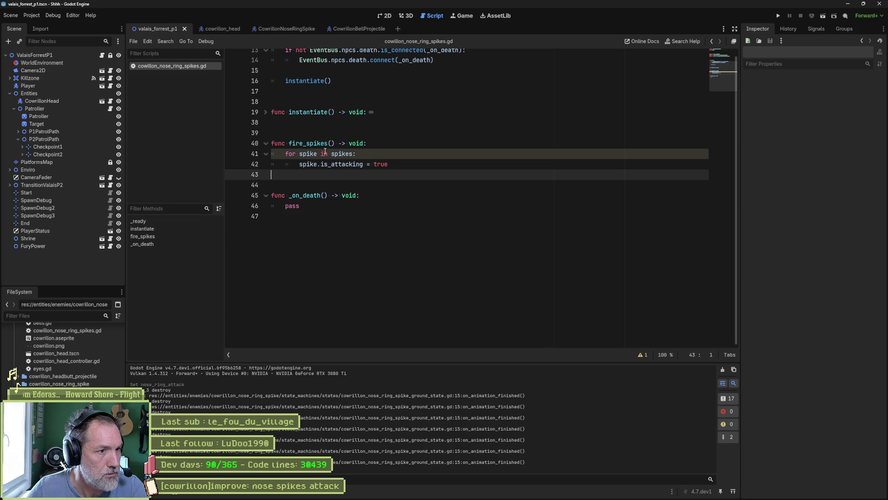
pyautogui.click(320, 154)
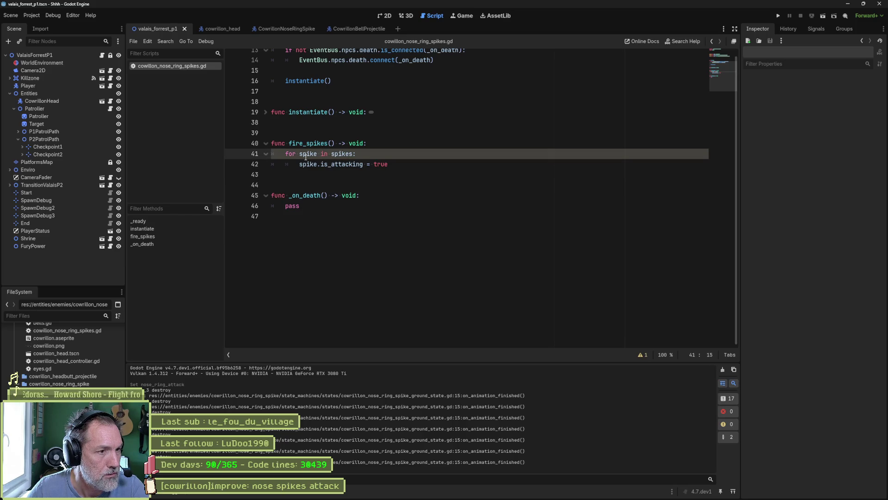
pyautogui.click(643, 354)
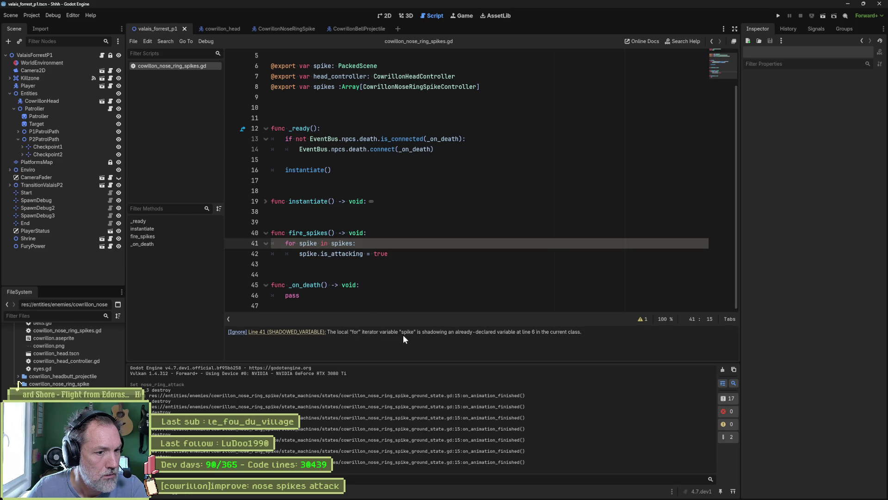
pyautogui.doubleClick(313, 245)
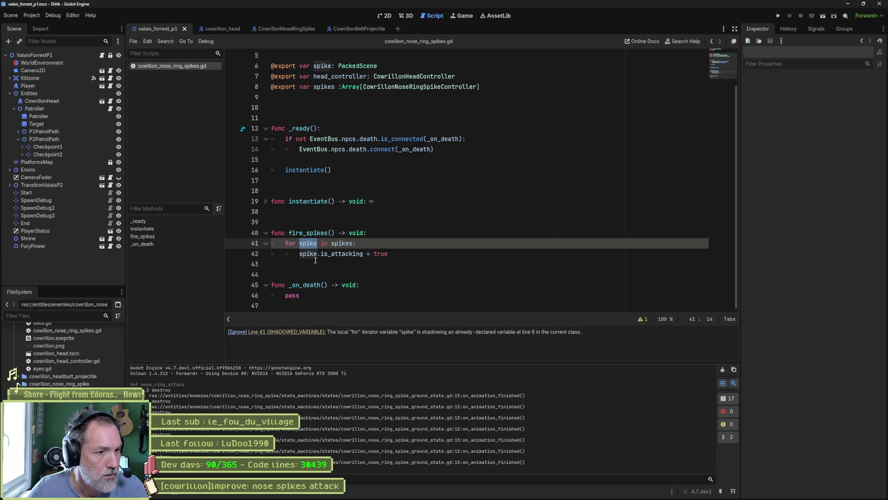
pyautogui.write('s')
pyautogui.doubleClick(308, 291)
pyautogui.write('s')
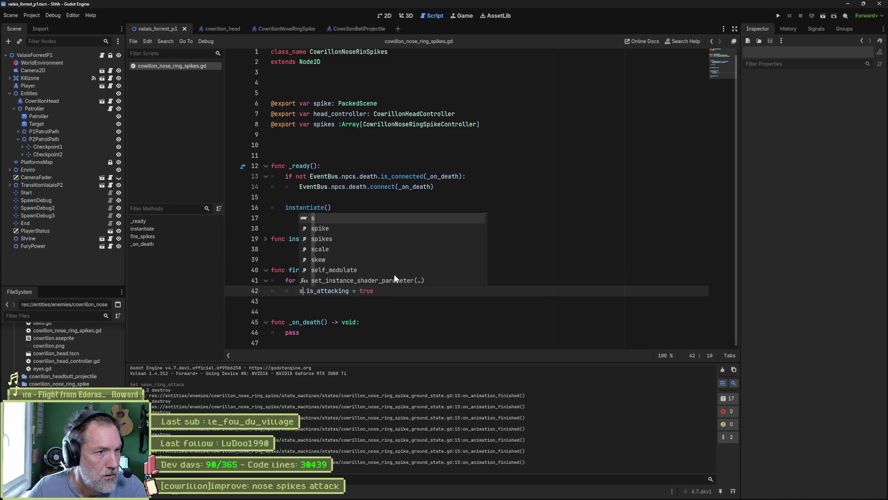
pyautogui.click(454, 280)
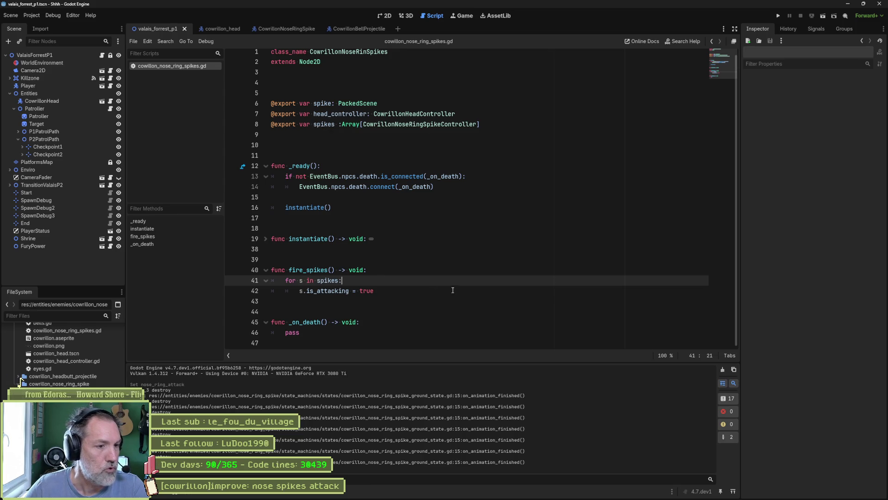
pyautogui.click(307, 270)
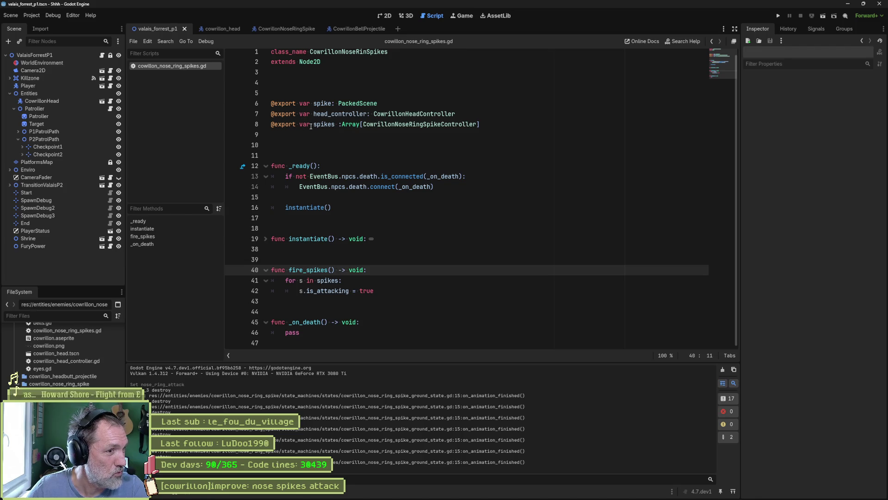
pyautogui.click(367, 29)
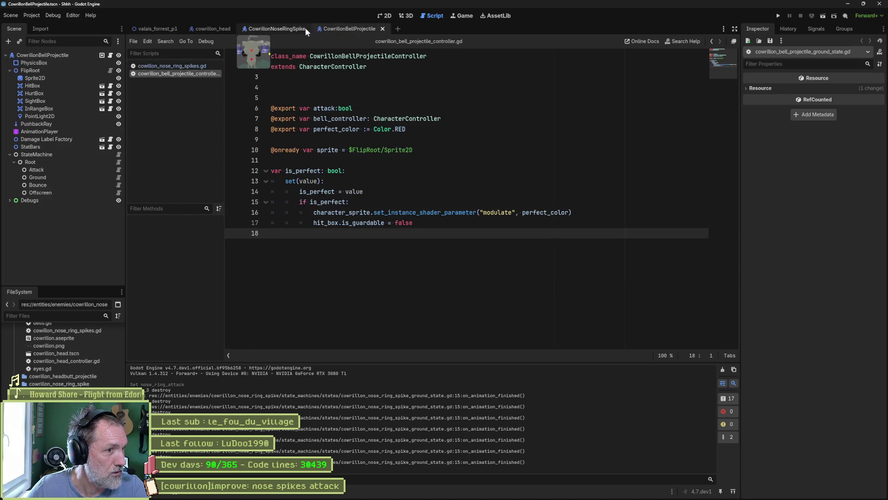
# Close the bell projectile scene, check the spike's animation list, and review the Attack state script.
pyautogui.middleClick(342, 29)
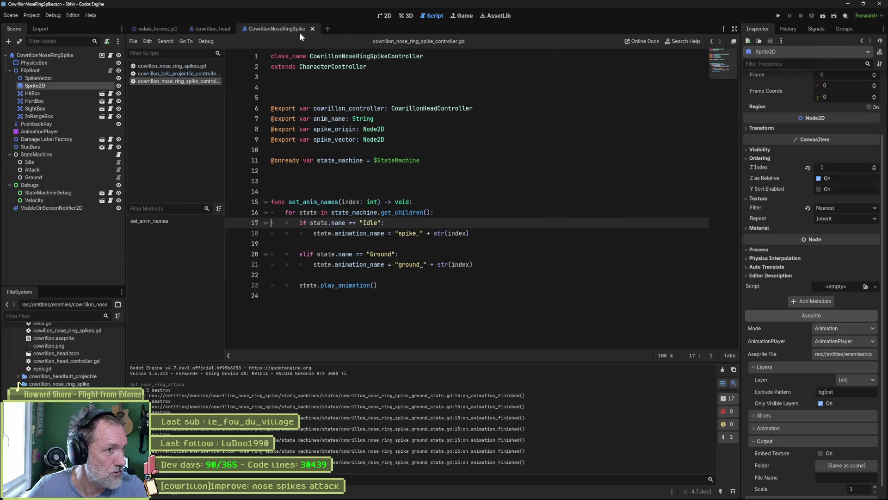
pyautogui.click(119, 169)
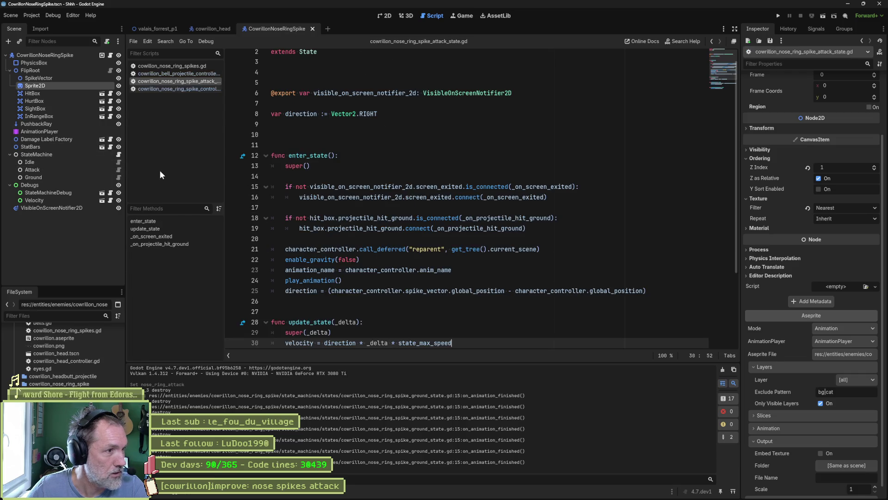
pyautogui.click(63, 132)
pyautogui.click(303, 329)
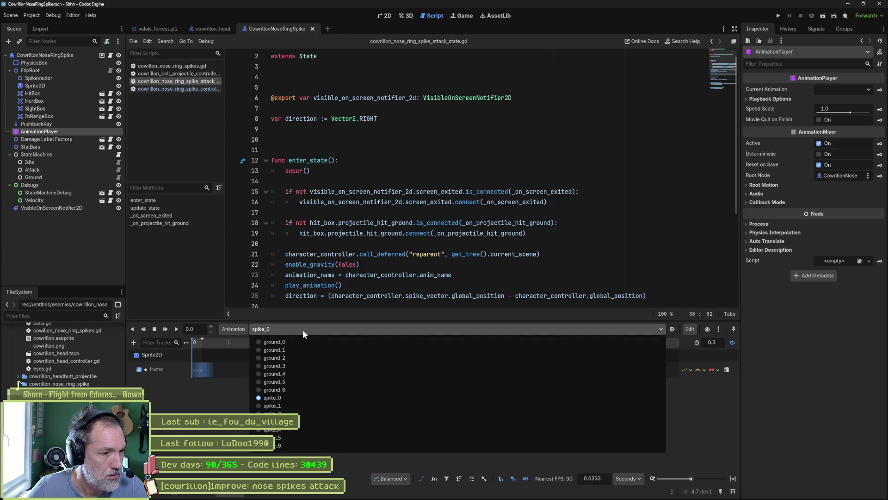
pyautogui.press('Escape')
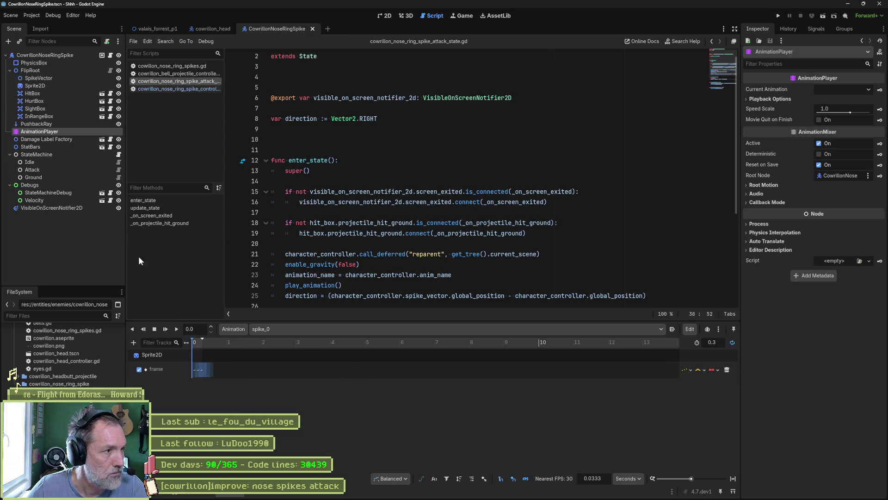
pyautogui.click(119, 169)
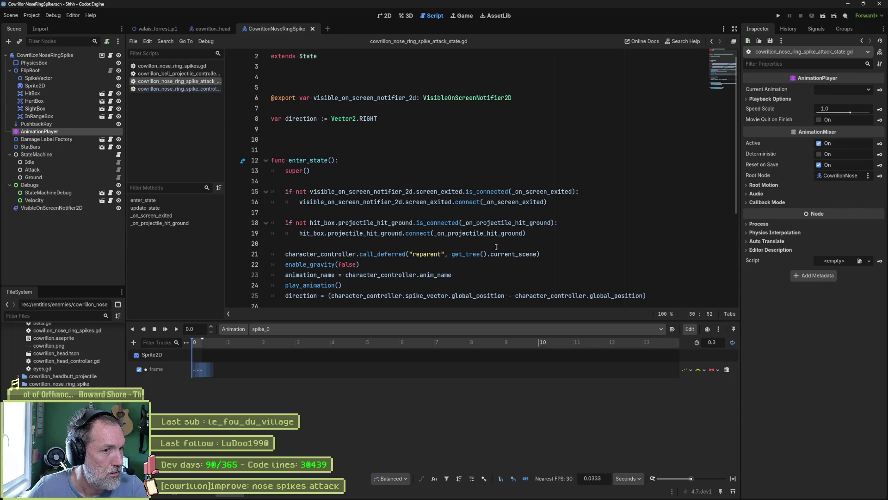
pyautogui.moveTo(538, 256)
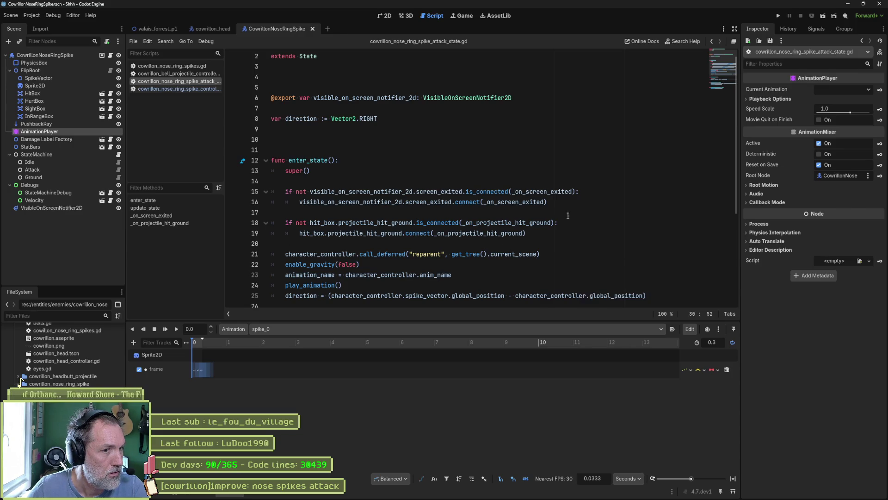
pyautogui.scroll(-1, 606, 214)
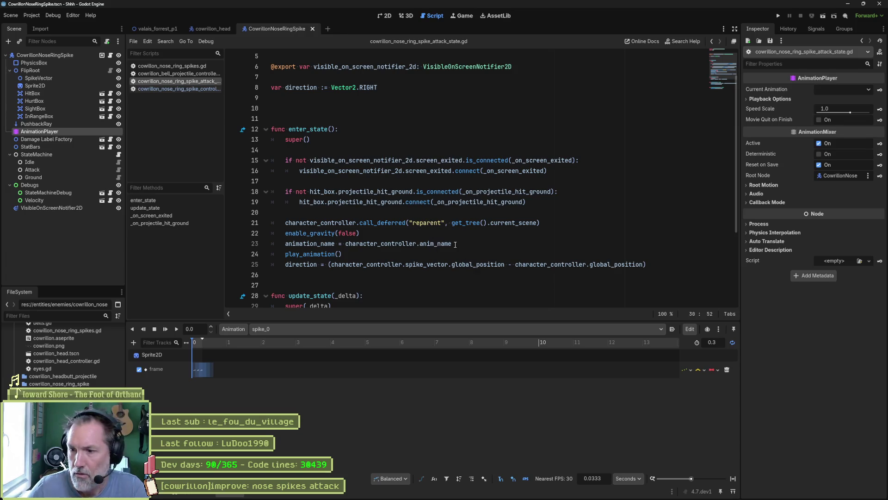
pyautogui.scroll(-4, 447, 244)
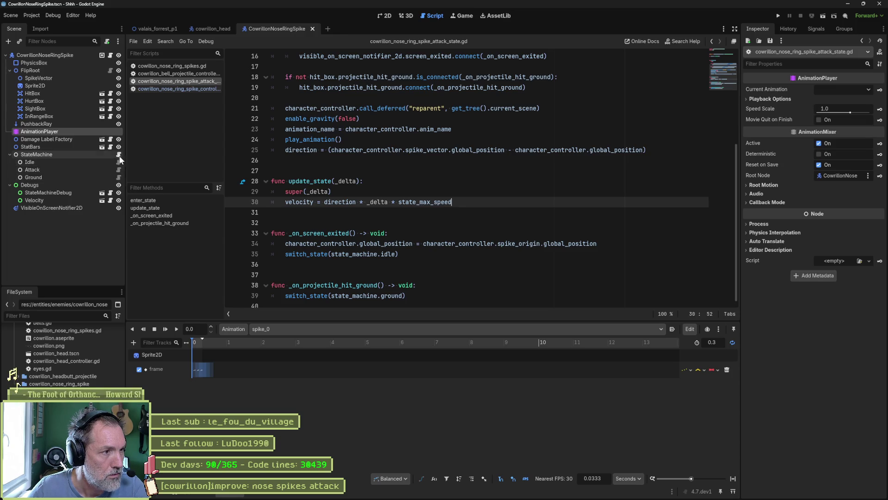
# Search the project for fire_spikes and inspect the NoseRing state script that calls it.
pyautogui.click(171, 66)
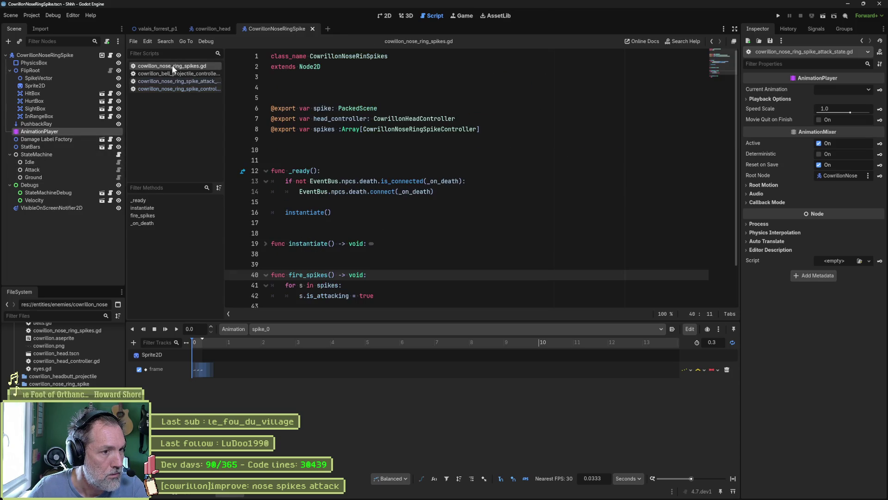
pyautogui.doubleClick(308, 275)
pyautogui.hotkey('ctrl', 'shift', 'f')
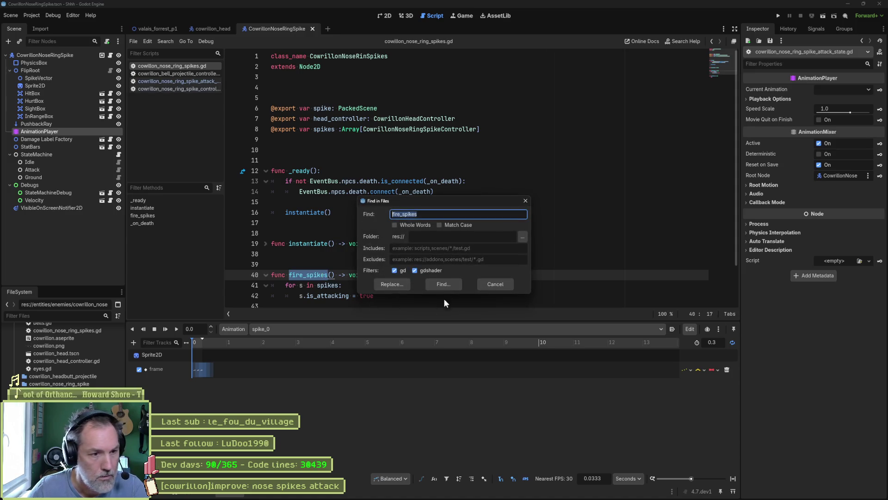
pyautogui.press('Return')
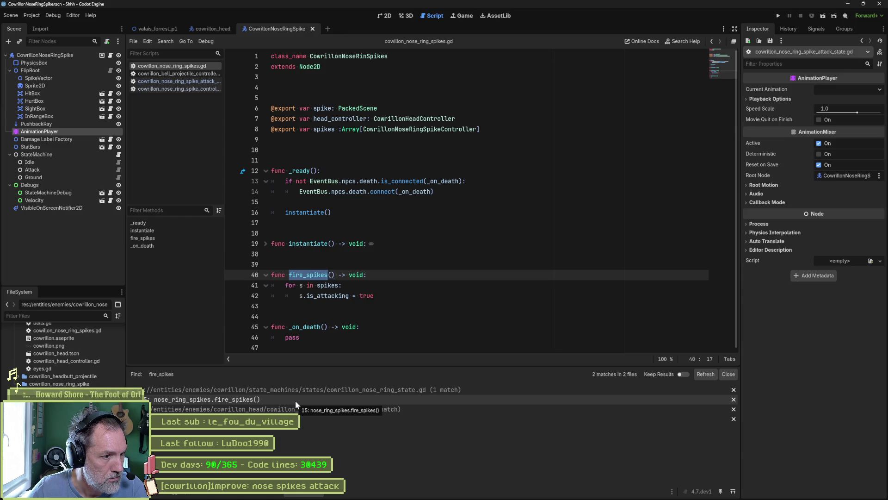
pyautogui.click(295, 400)
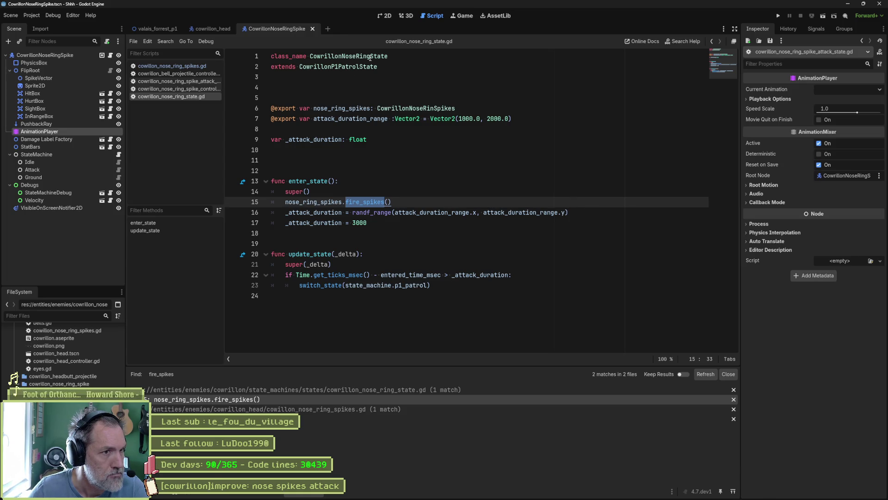
pyautogui.click(216, 29)
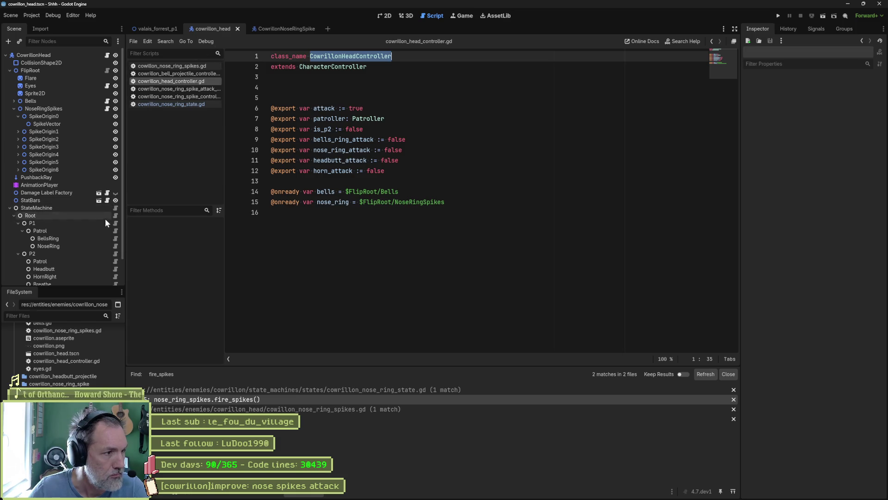
pyautogui.click(116, 246)
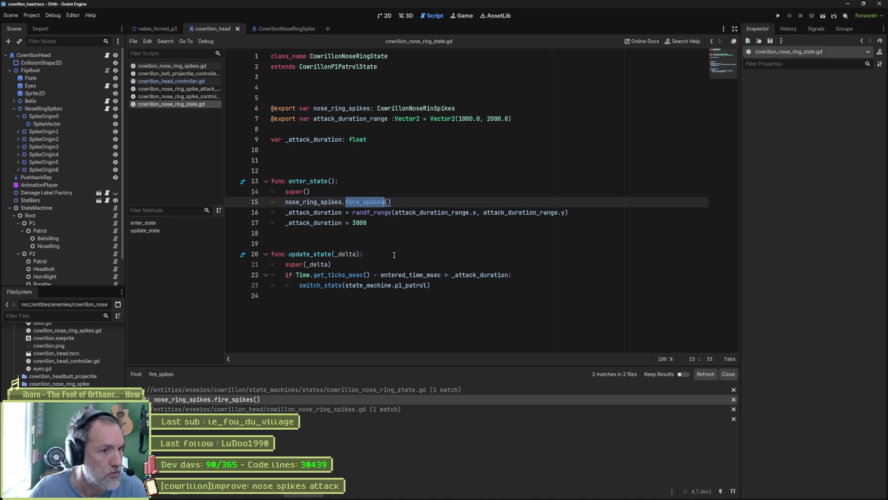
pyautogui.click(403, 286)
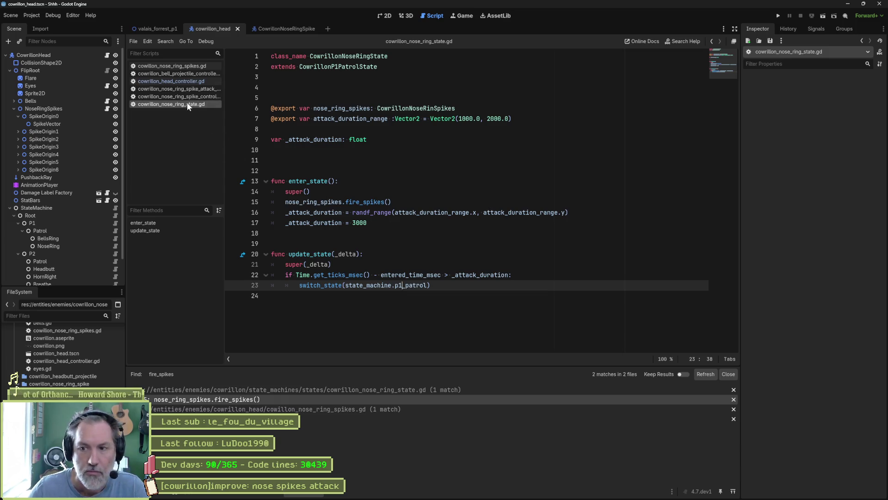
# Replace pass in _on_death with instantiate(), save, and run the valais_forrest_p1 level.
pyautogui.click(184, 69)
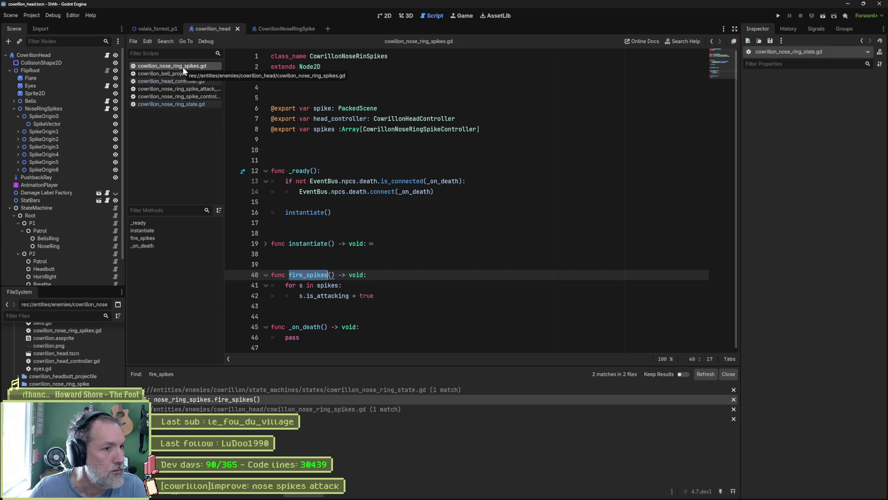
pyautogui.doubleClick(422, 192)
pyautogui.doubleClick(296, 337)
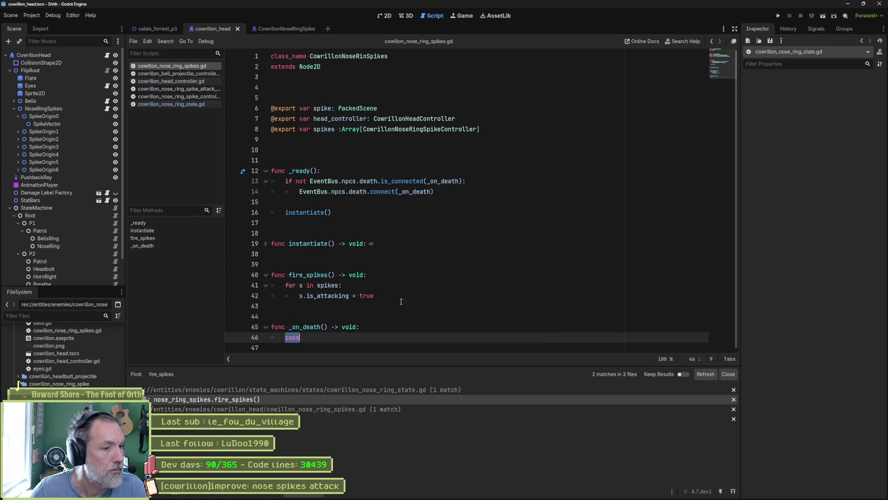
pyautogui.write('inst')
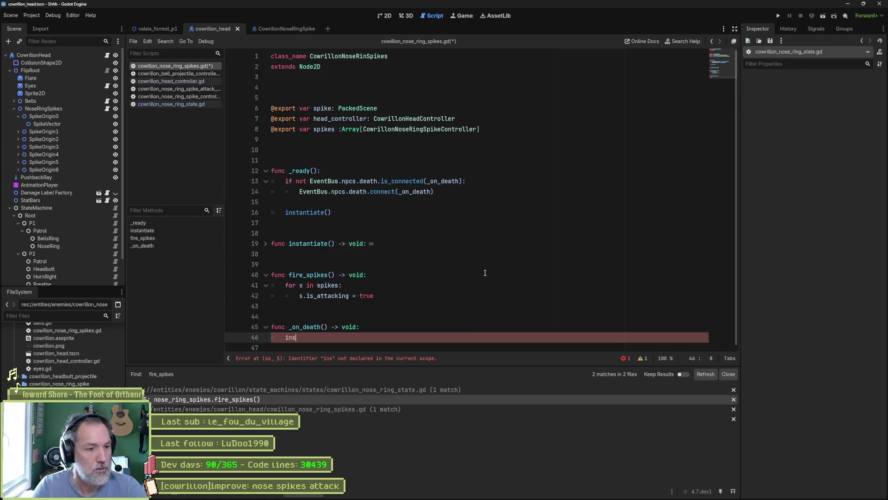
pyautogui.press('Return')
pyautogui.hotkey('ctrl', 's')
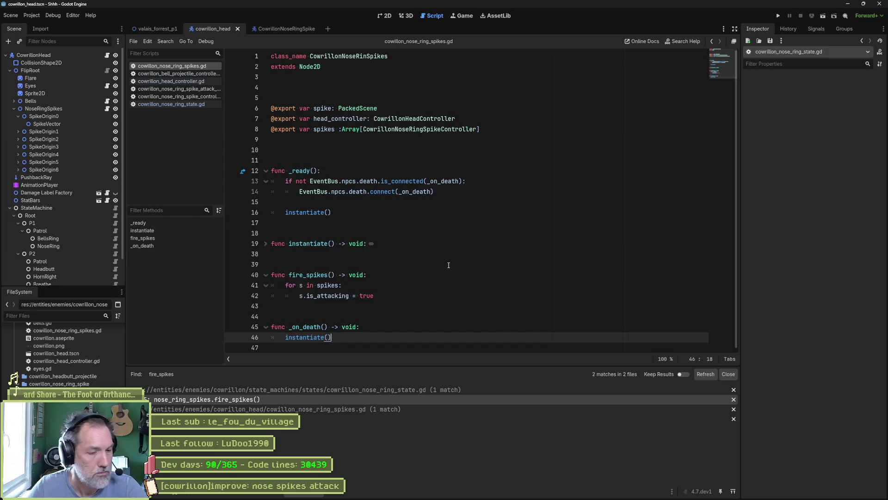
pyautogui.click(158, 29)
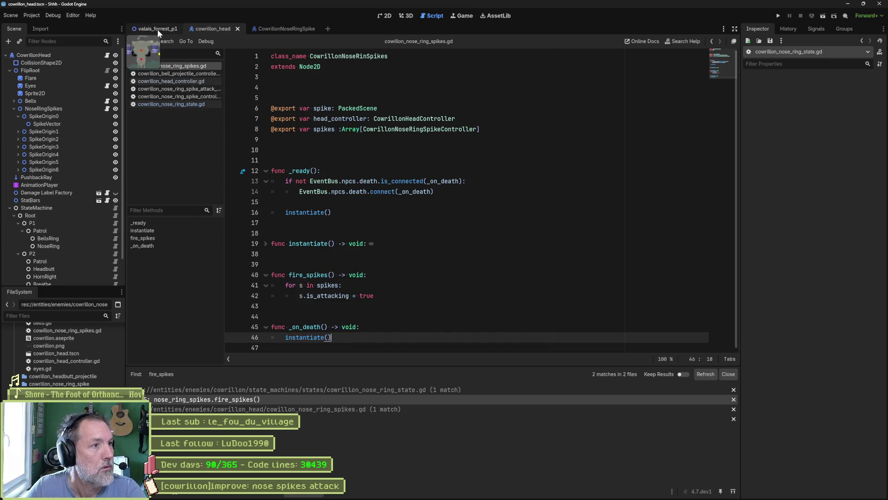
pyautogui.press('F6')
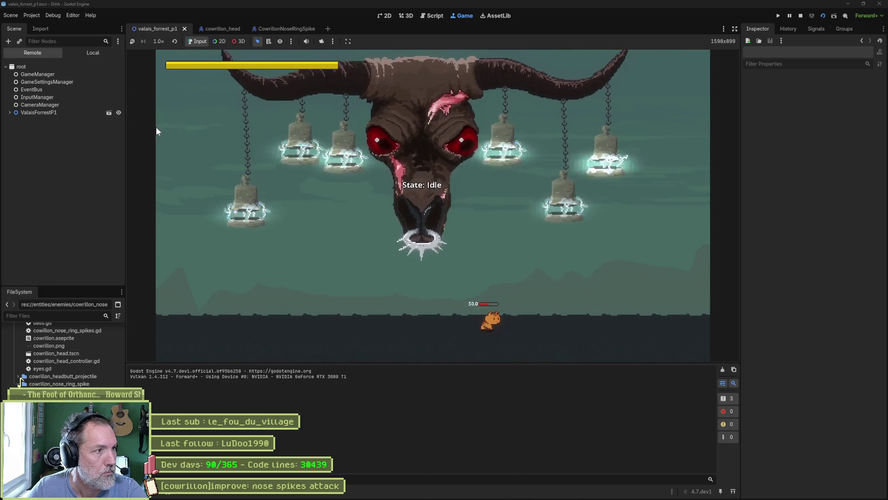
# Trigger CowrillonHead's Nose Ring Attack in the running game, watch the spikes, then stop it.
pyautogui.click(39, 112)
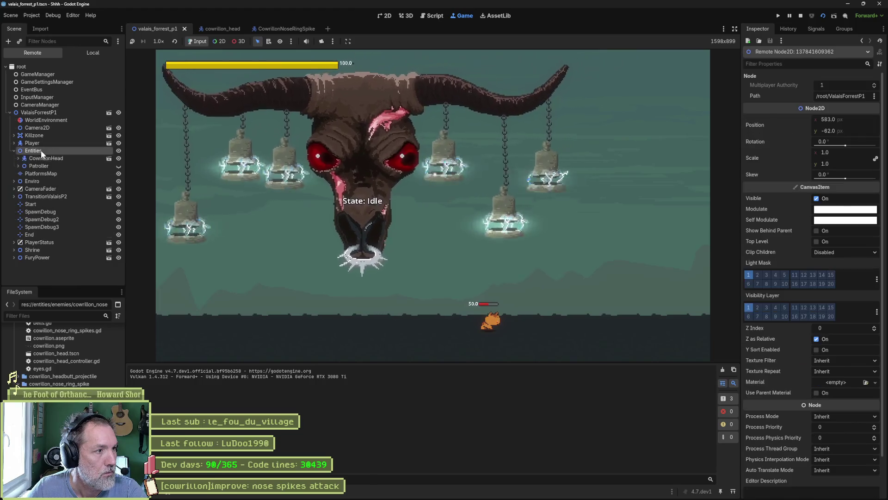
pyautogui.click(46, 158)
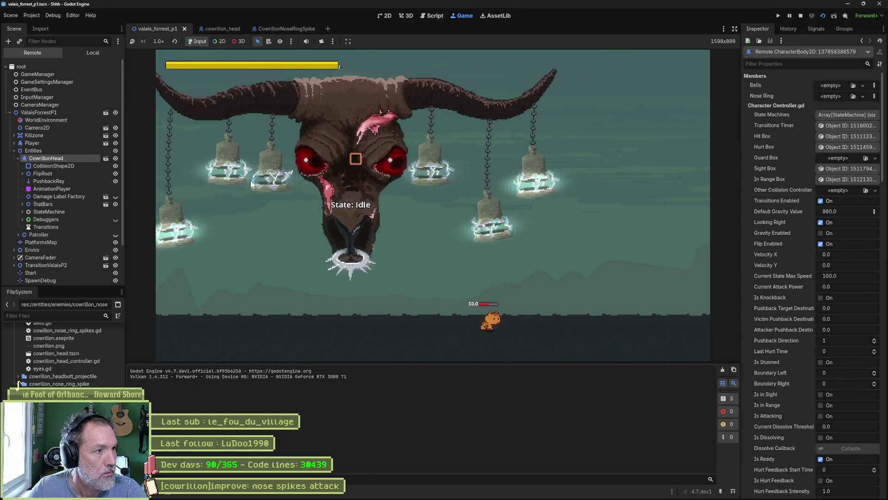
pyautogui.scroll(-5, 821, 320)
pyautogui.click(822, 320)
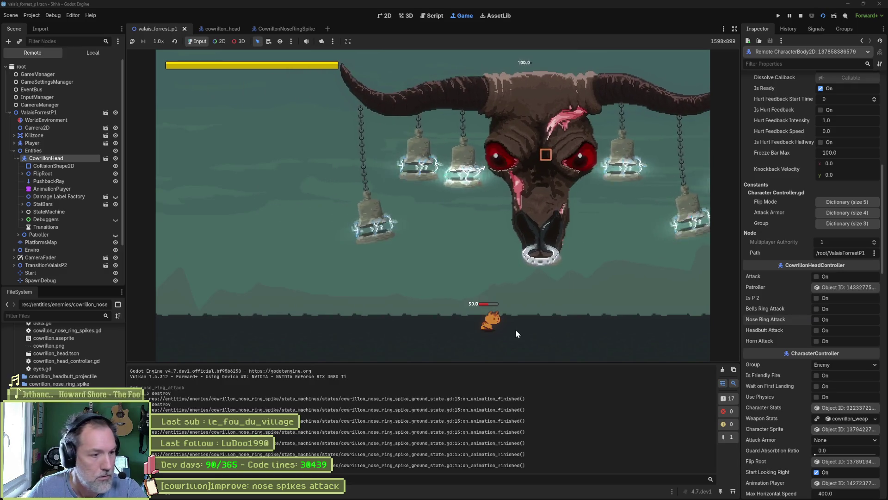
pyautogui.press('F8')
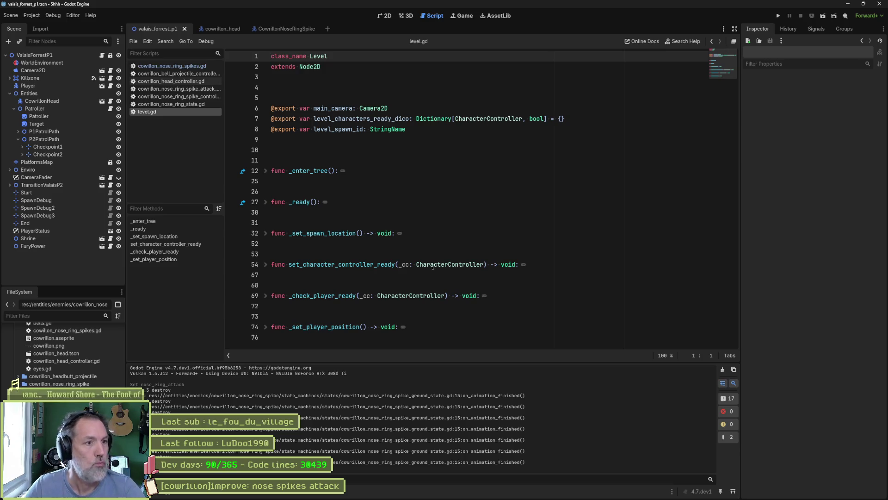
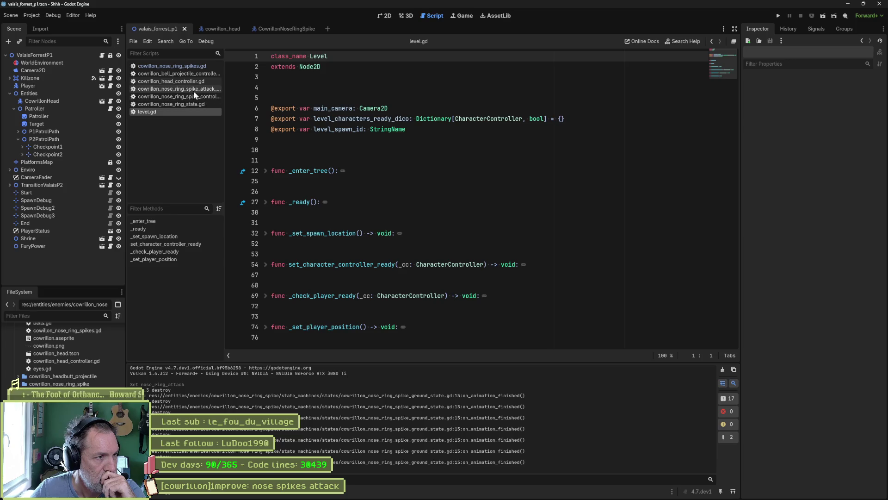
# Start a print_debug(self, ...) line inside _on_death in the nose ring spikes script.
pyautogui.click(183, 73)
pyautogui.click(176, 65)
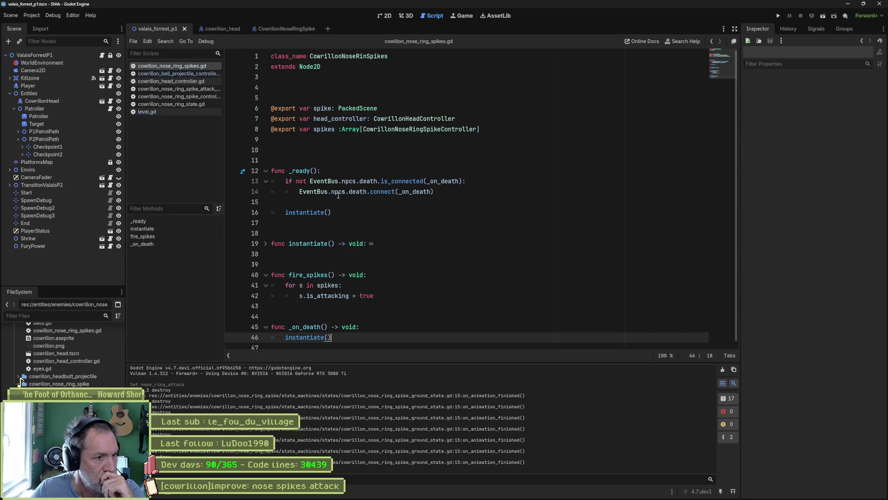
pyautogui.click(373, 327)
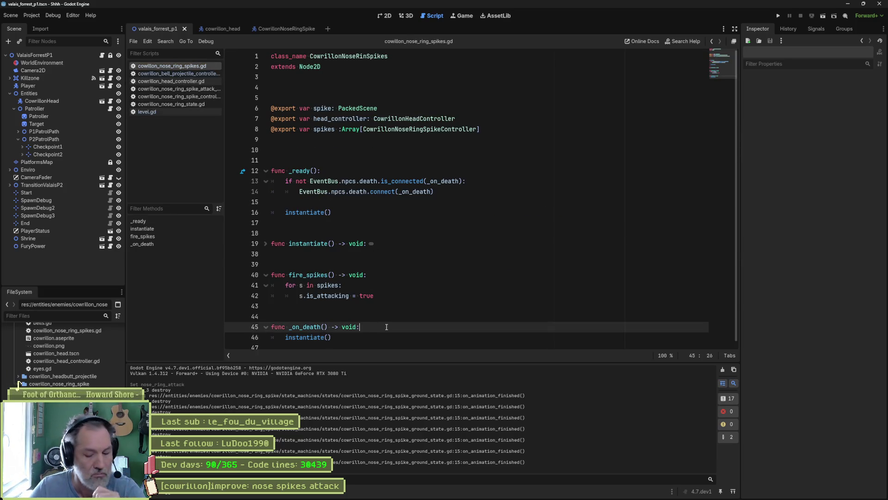
pyautogui.press('Return')
pyautogui.write('print_deu')
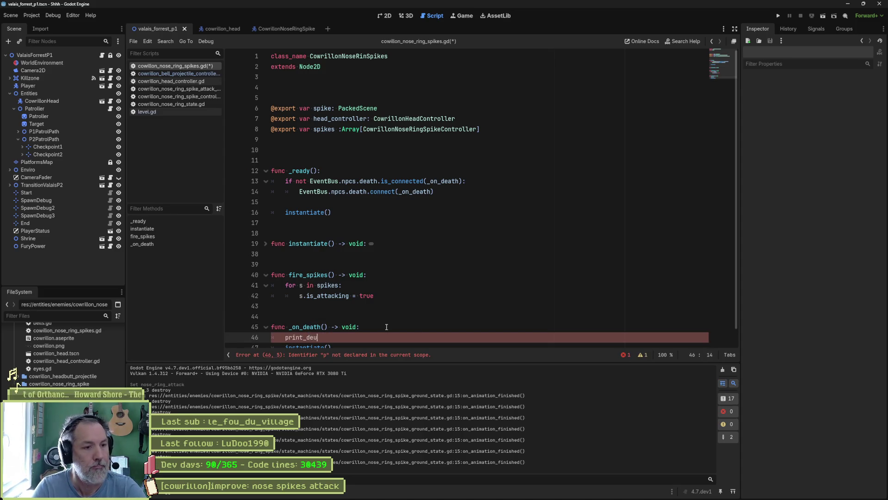
pyautogui.press('Return')
pyautogui.write('sel')
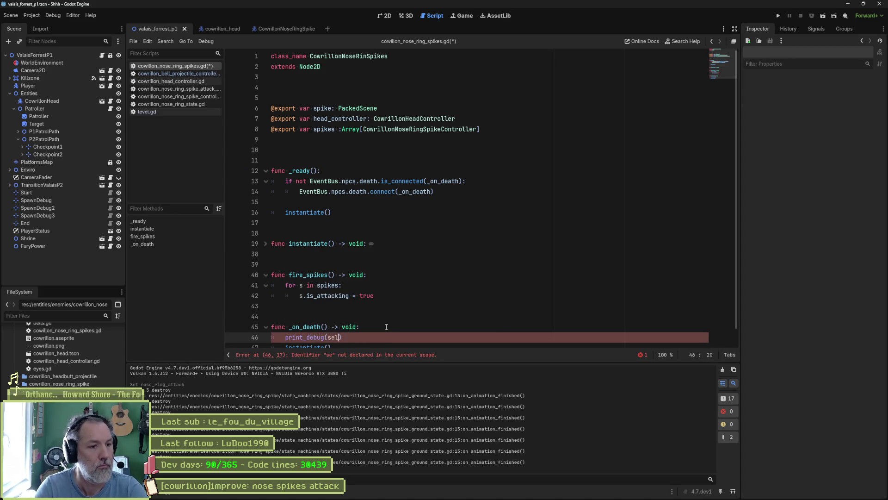
pyautogui.write('f,')
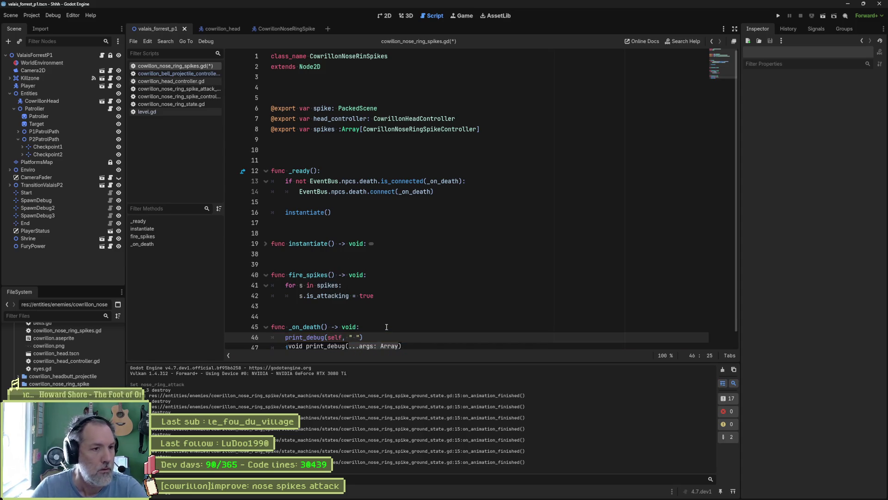
# Give _on_death a _character_controller: CharacterController parameter, copied from the death signal.
pyautogui.keyDown('ctrl'); pyautogui.click(370, 185); pyautogui.keyUp('ctrl')
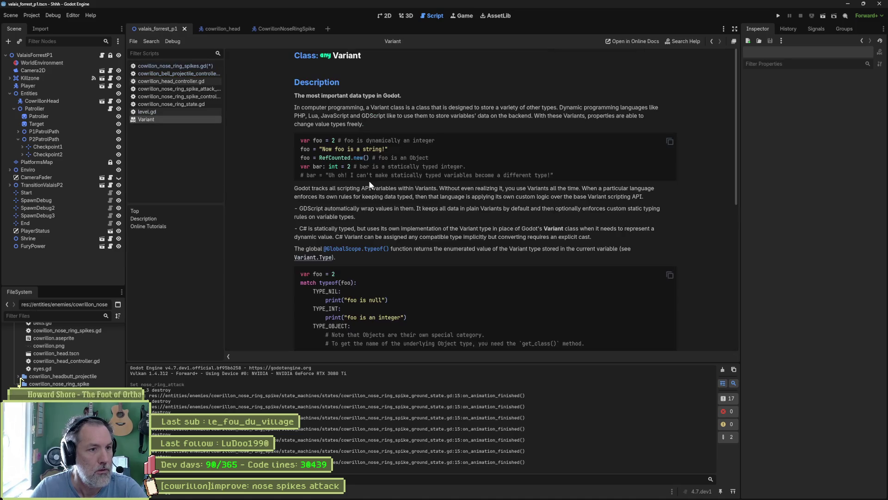
pyautogui.hotkey('ctrl', 'w')
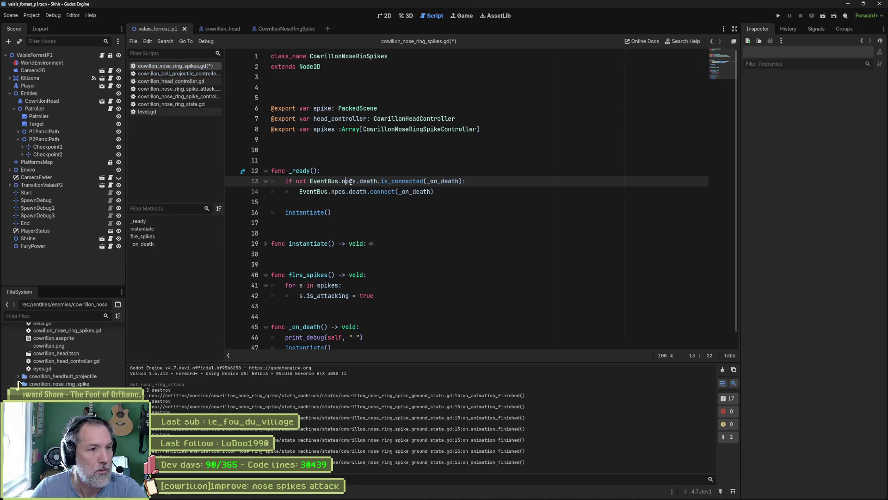
pyautogui.keyDown('ctrl'); pyautogui.click(352, 182); pyautogui.keyUp('ctrl')
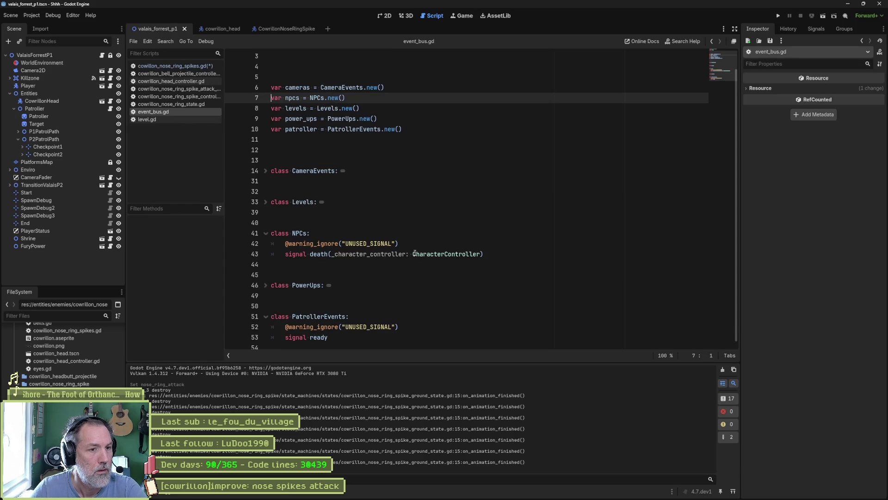
pyautogui.doubleClick(386, 253)
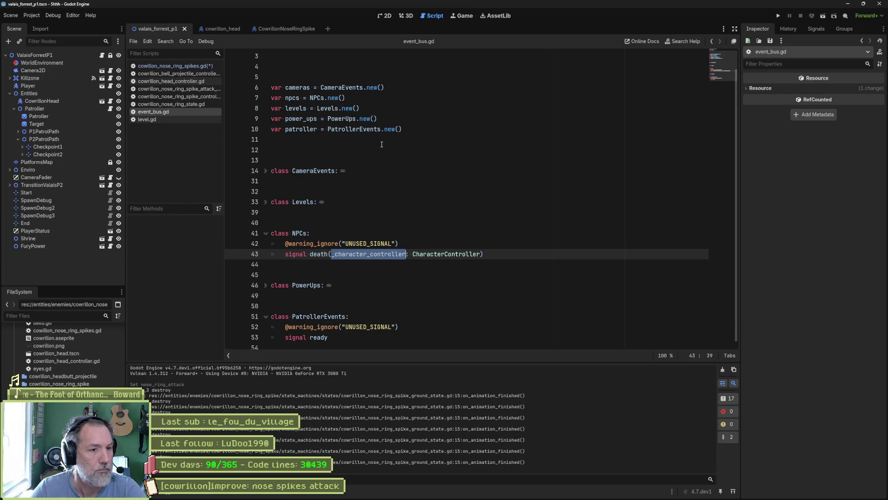
pyautogui.hotkey('alt', 'Left')
pyautogui.hotkey('alt', 'Left')
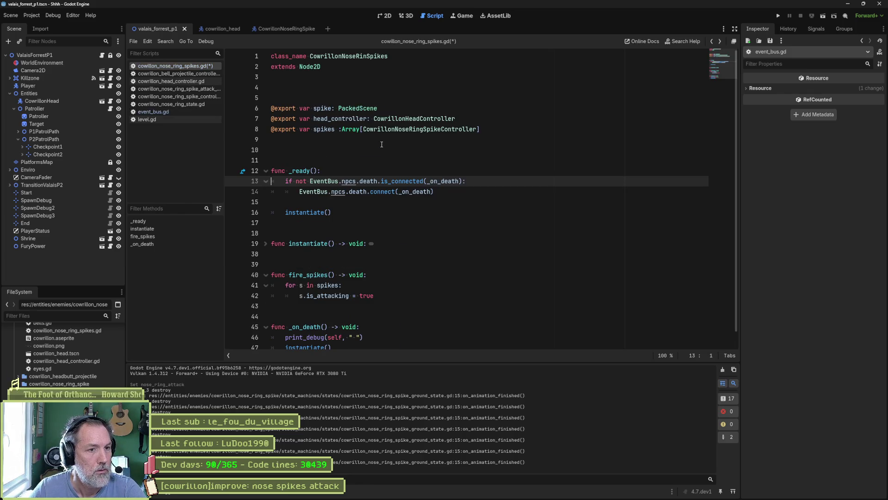
pyautogui.scroll(-1, 338, 287)
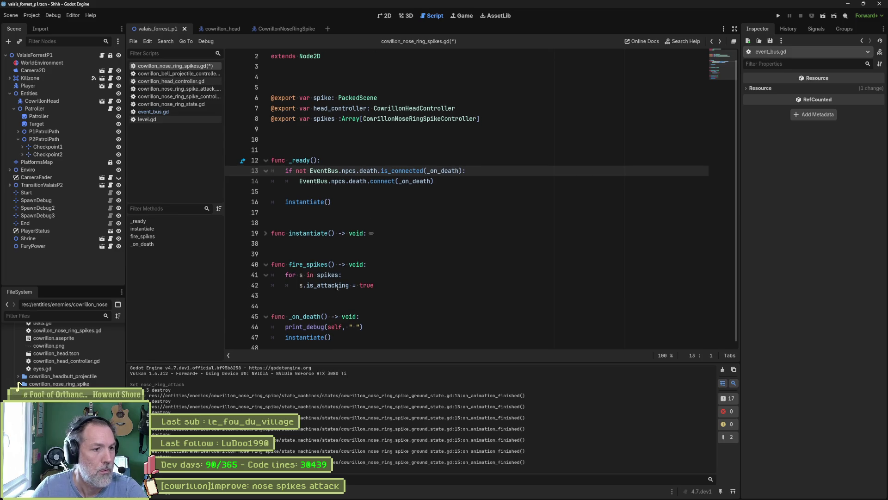
pyautogui.click(326, 316)
pyautogui.write('_character_controller')
pyautogui.write('>?')
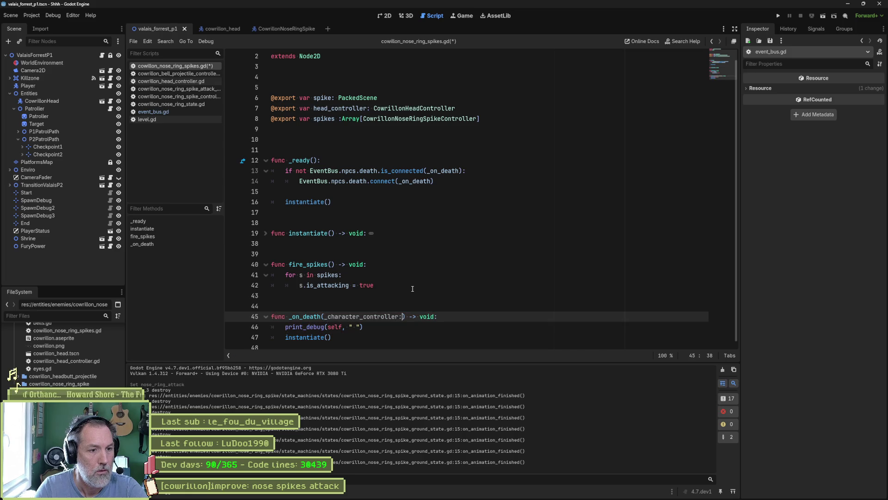
pyautogui.write('ar')
pyautogui.press('Return')
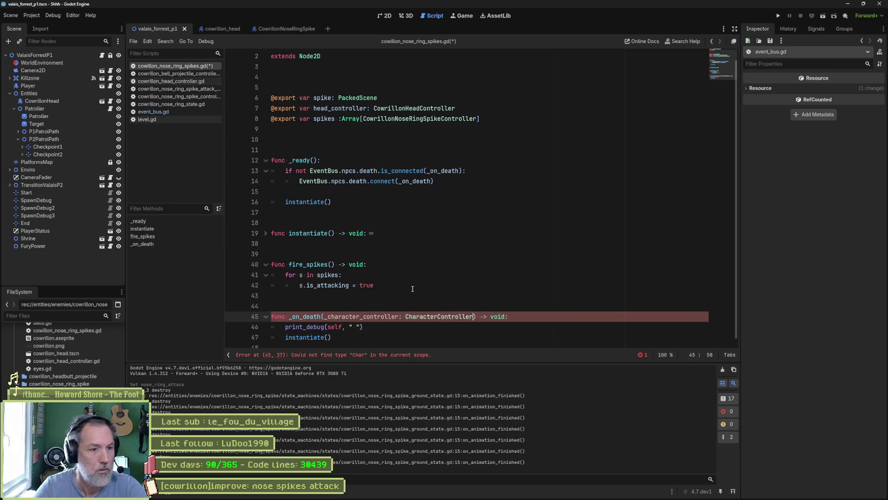
# Make the debug message print the parameter name with 'died', save, and run the game.
pyautogui.doubleClick(379, 316)
pyautogui.hotkey('ctrl', 'c')
pyautogui.click(359, 326)
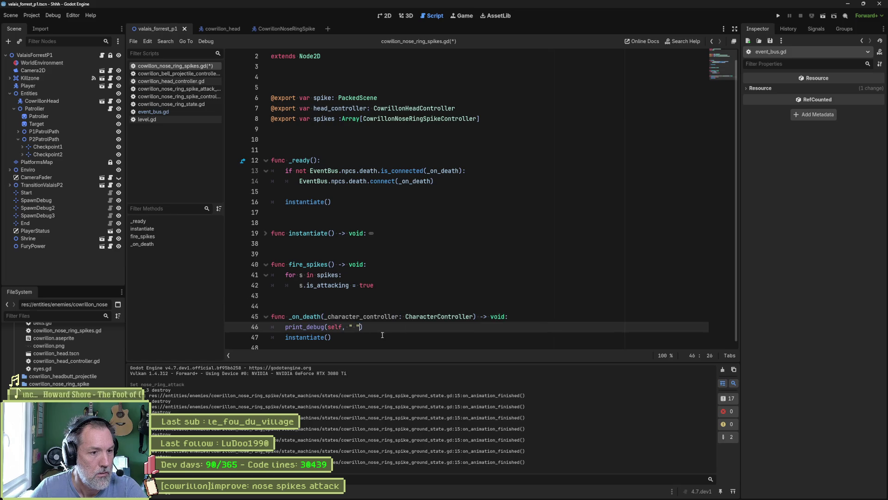
pyautogui.hotkey('ctrl', 'v')
pyautogui.write('died')
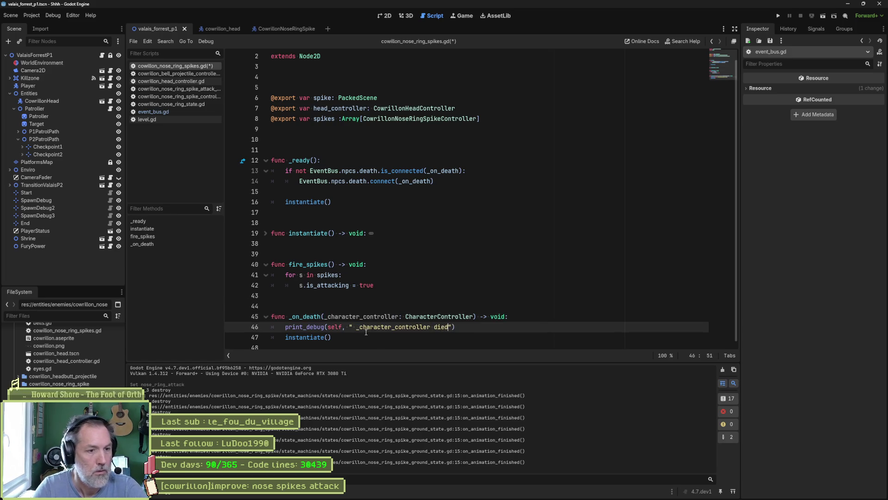
pyautogui.hotkey('ctrl', 's')
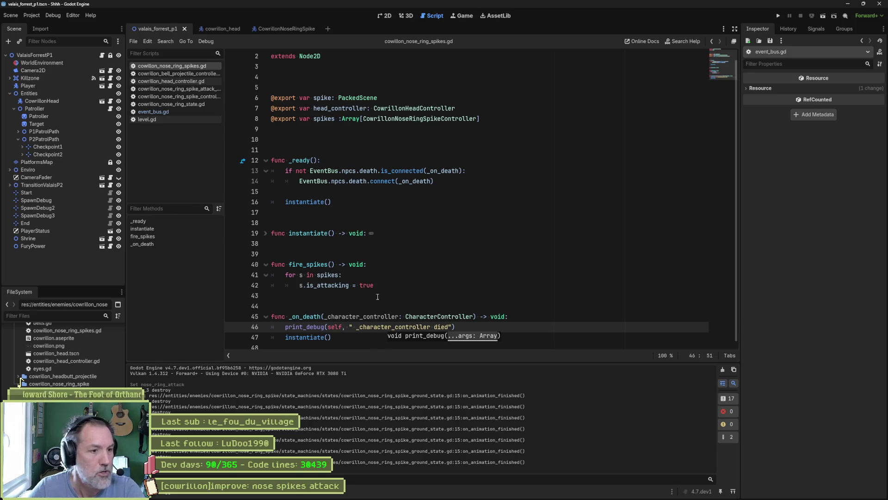
pyautogui.press('F6')
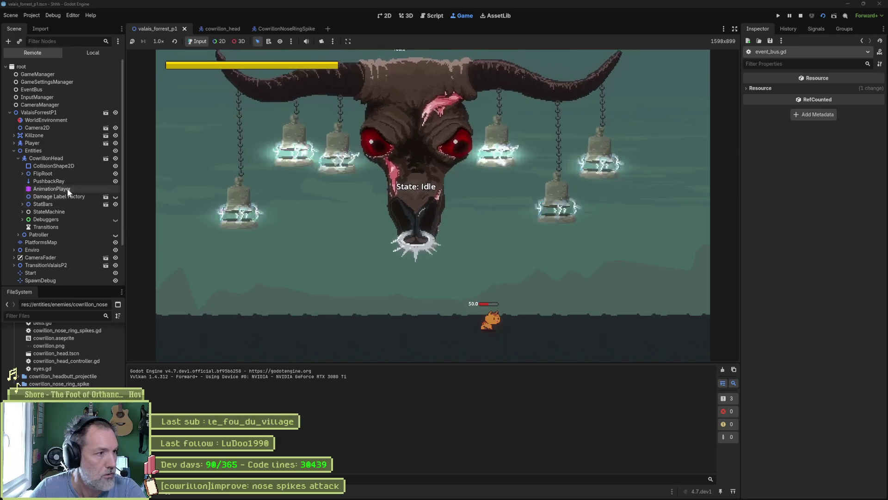
# Tick Nose Ring Attack on the live CowrillonHead, watch the spikes fire, then stop with F8.
pyautogui.click(46, 158)
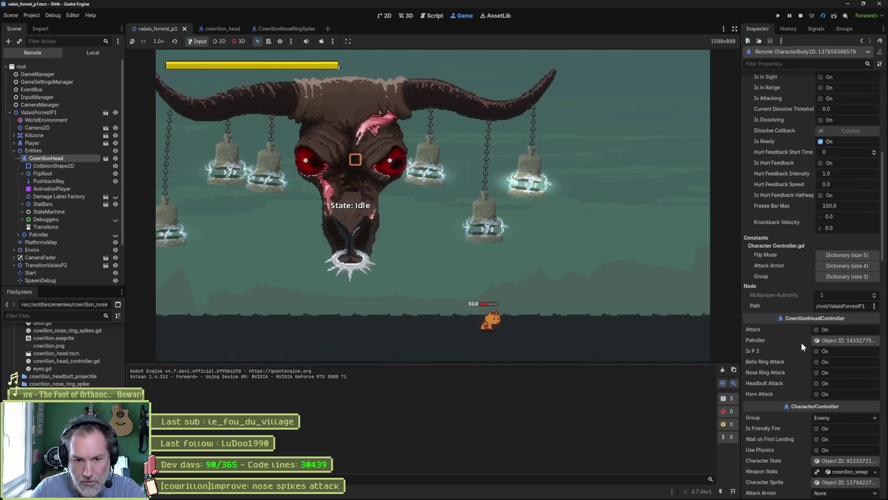
pyautogui.click(821, 371)
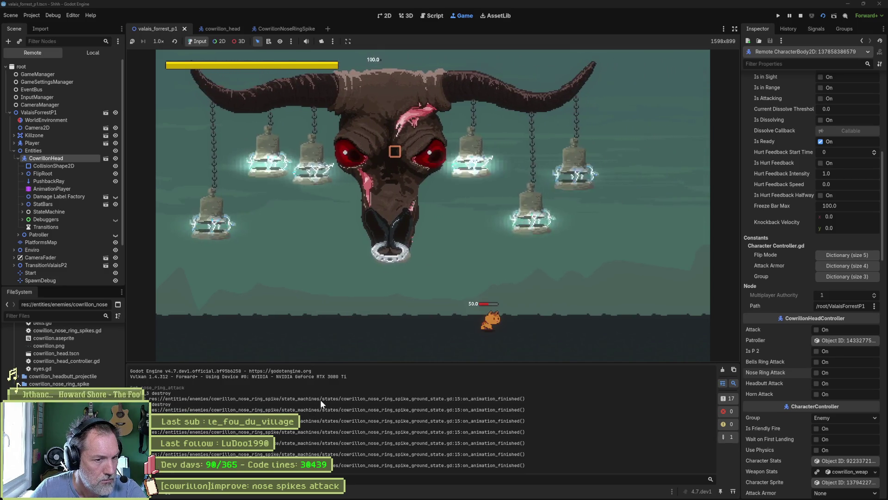
pyautogui.press('F8')
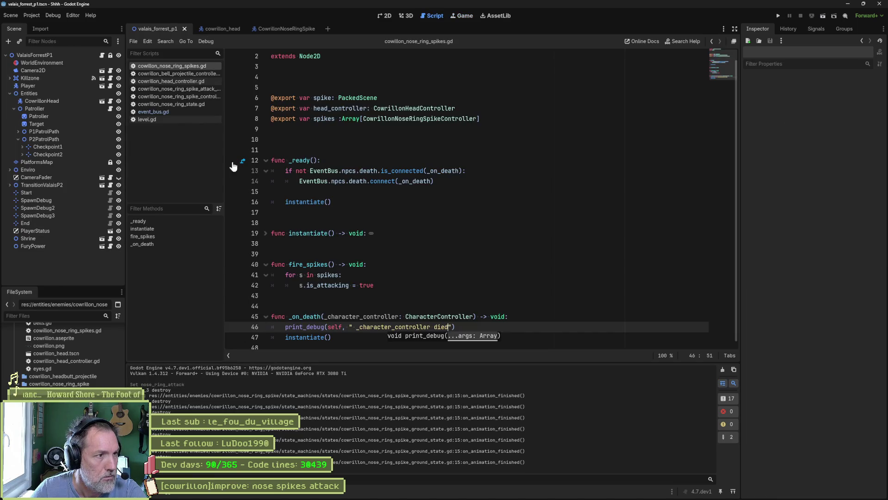
# Close the extra scripts and open the CowrillonNoseRingSpike Ground state script.
pyautogui.middleClick(193, 74)
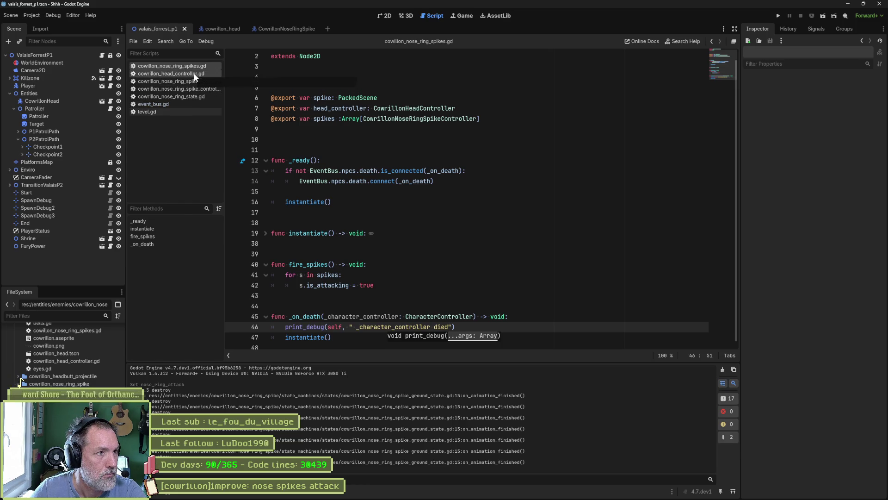
pyautogui.middleClick(194, 76)
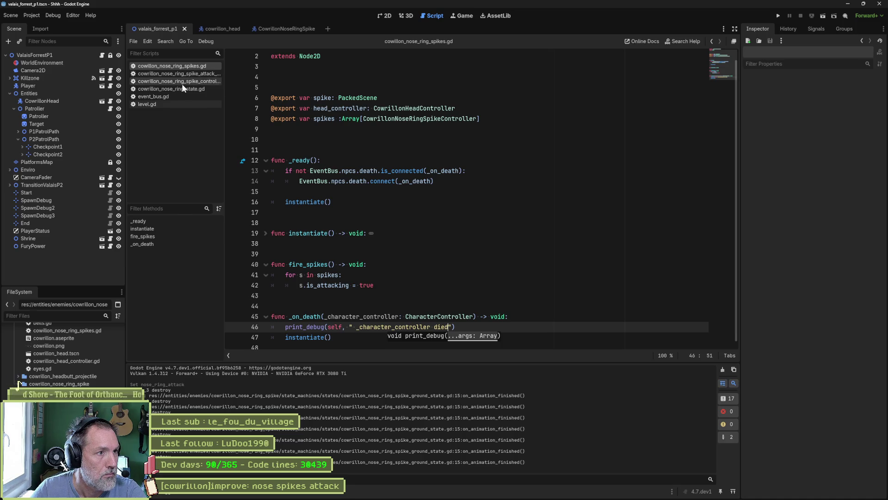
pyautogui.middleClick(173, 94)
pyautogui.middleClick(173, 94)
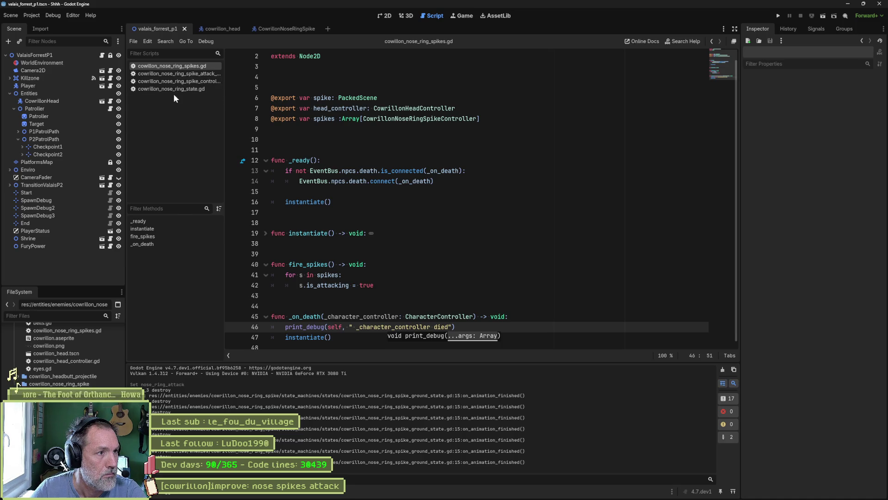
pyautogui.click(287, 29)
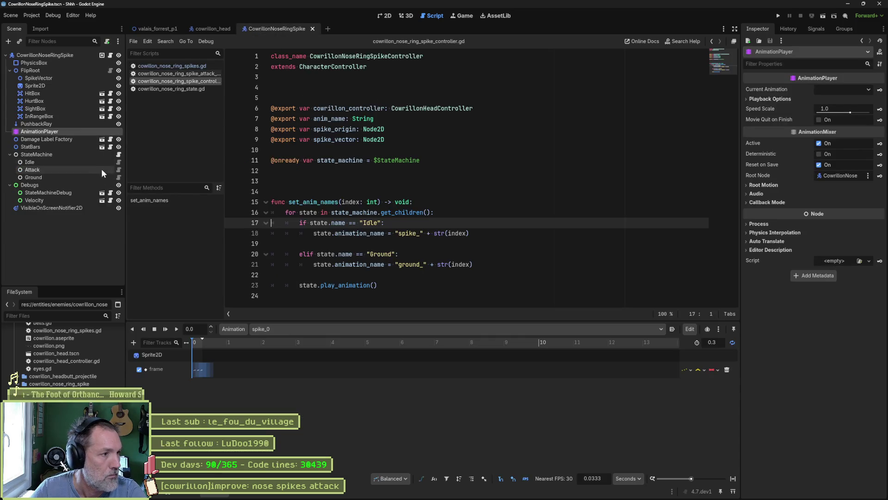
pyautogui.click(118, 177)
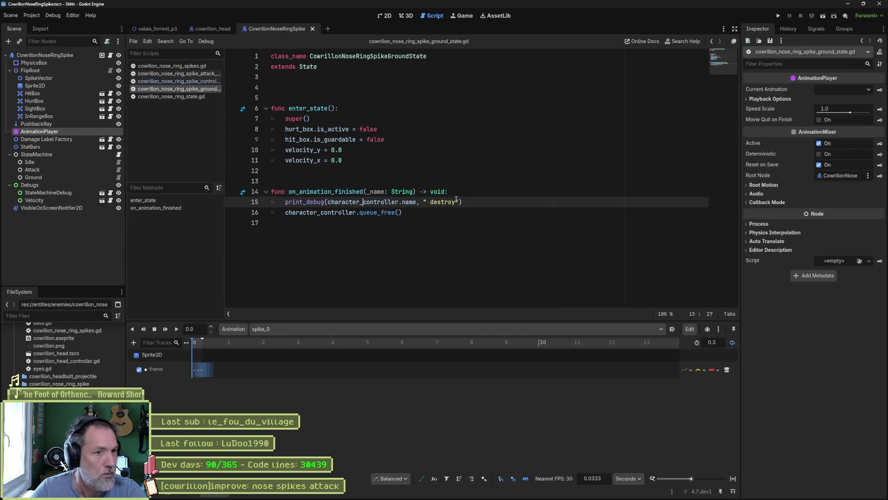
# Delete the print_debug line in on_animation_finished, leaving queue_free() on line 15.
pyautogui.hotkey('ctrl', 'shift', 'k')
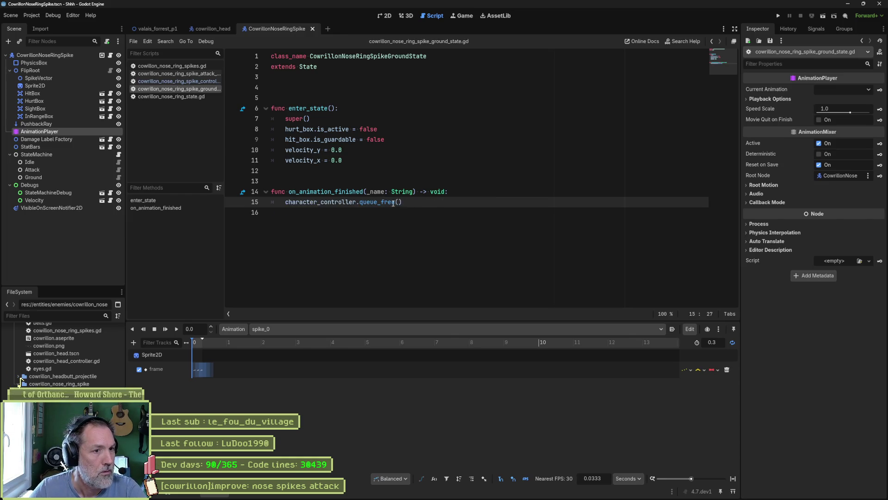
pyautogui.moveTo(360, 202); pyautogui.dragTo(403, 203)
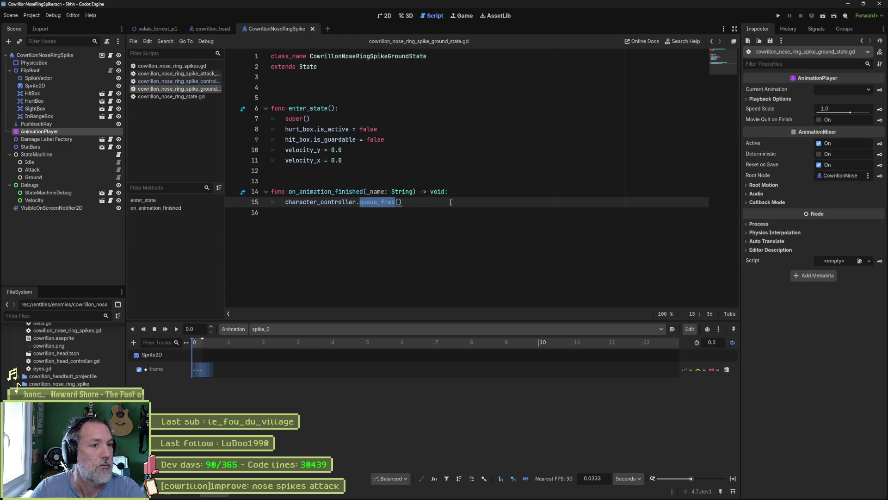
pyautogui.doubleClick(312, 67)
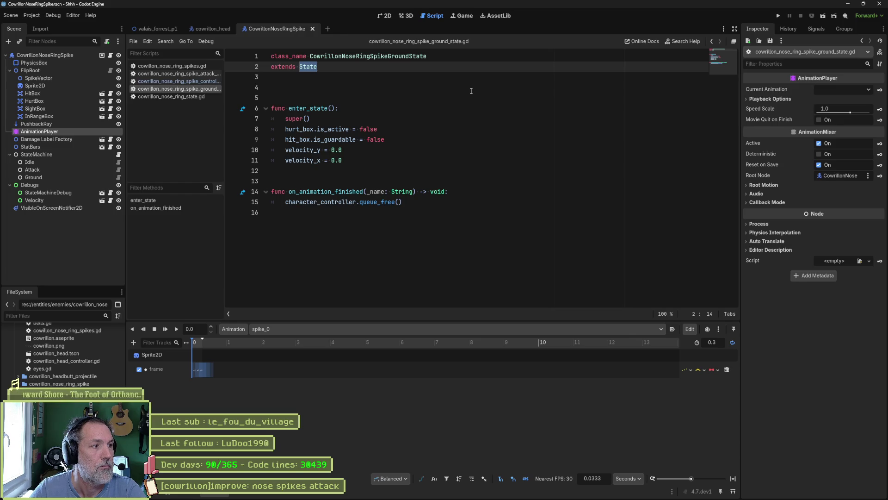
pyautogui.doubleClick(374, 203)
pyautogui.click(426, 201)
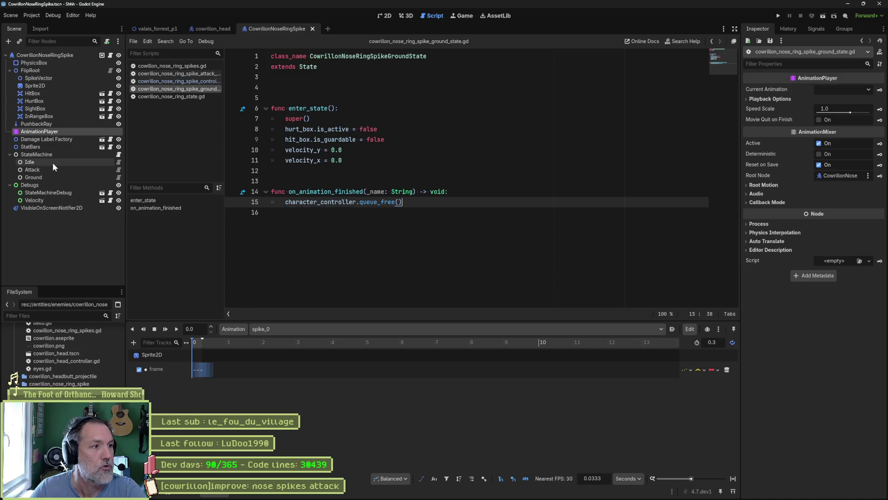
# Duplicate the idle state script as cowrillon_nose_ring_spike_death_state.gd.
pyautogui.click(119, 162)
pyautogui.rightClick(185, 97)
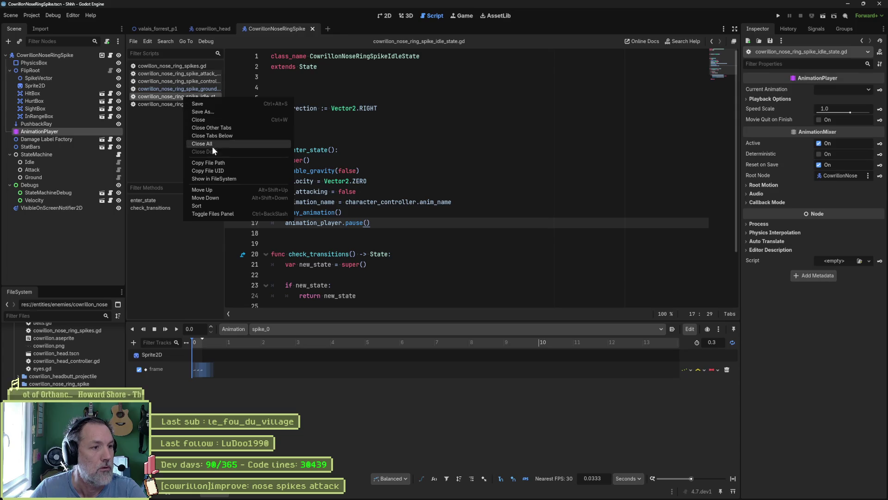
pyautogui.click(226, 170)
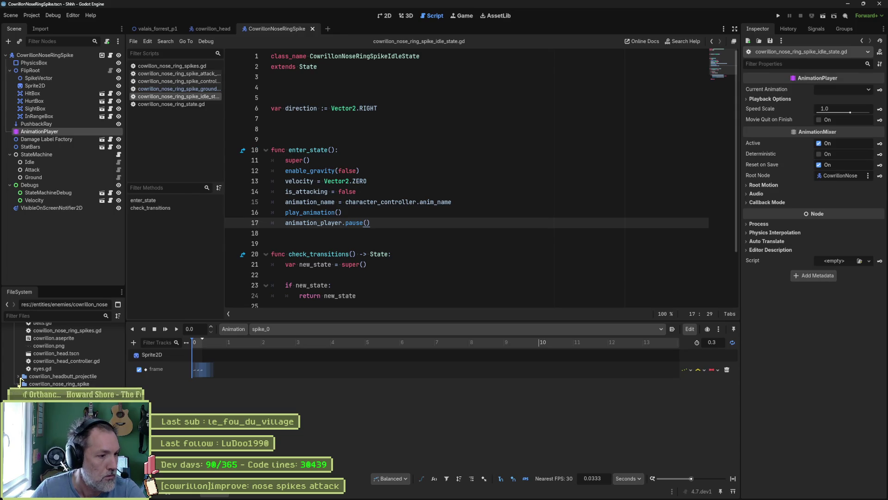
pyautogui.hotkey('ctrl', 'd')
pyautogui.click(438, 240)
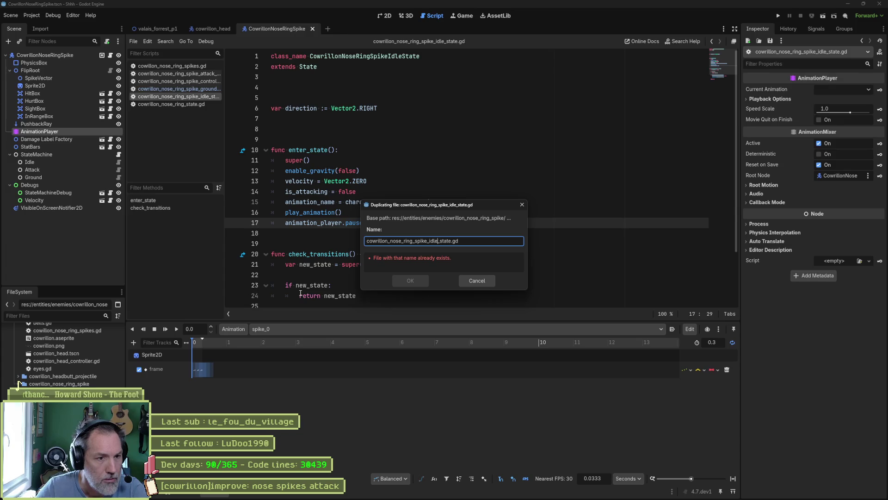
pyautogui.press('BackSpace')
pyautogui.press('BackSpace')
pyautogui.press('BackSpace')
pyautogui.write('death')
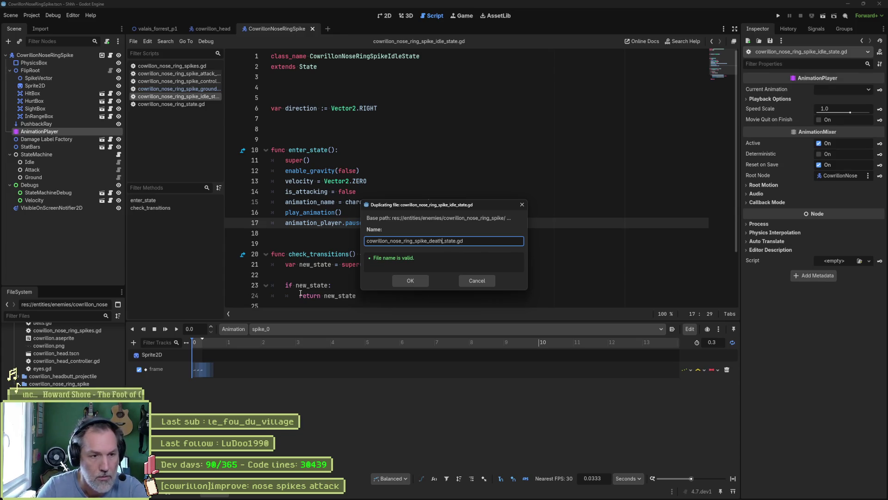
pyautogui.press('Return')
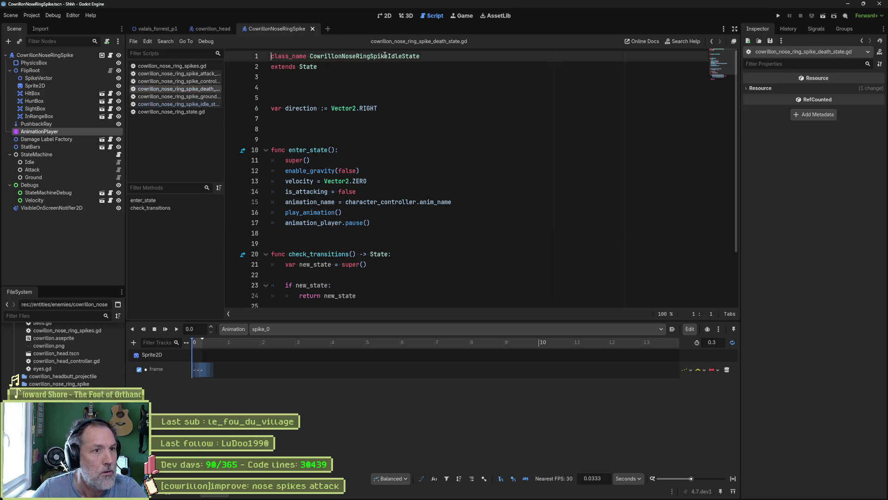
# Rename the class to CowrillonNoseRingSpikeDeathState extending DeathState, save, and strip the copied body.
pyautogui.moveTo(387, 56); pyautogui.dragTo(403, 56)
pyautogui.write('Death')
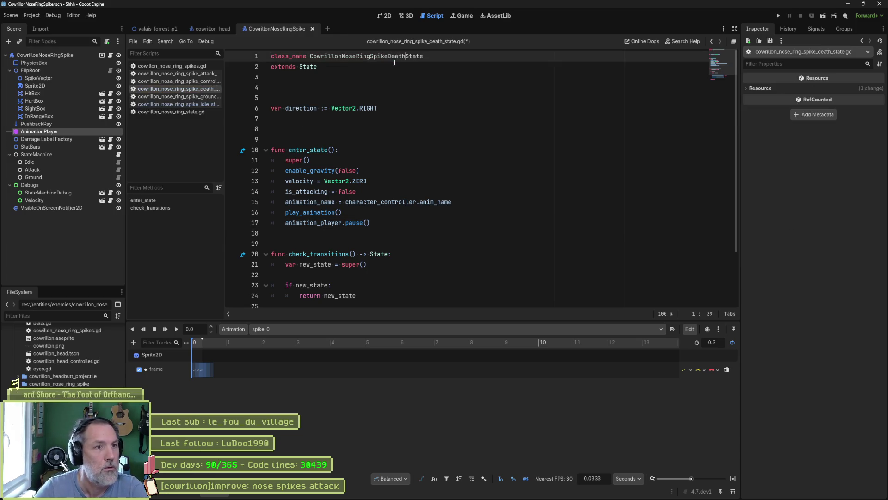
pyautogui.click(299, 66)
pyautogui.write('Death')
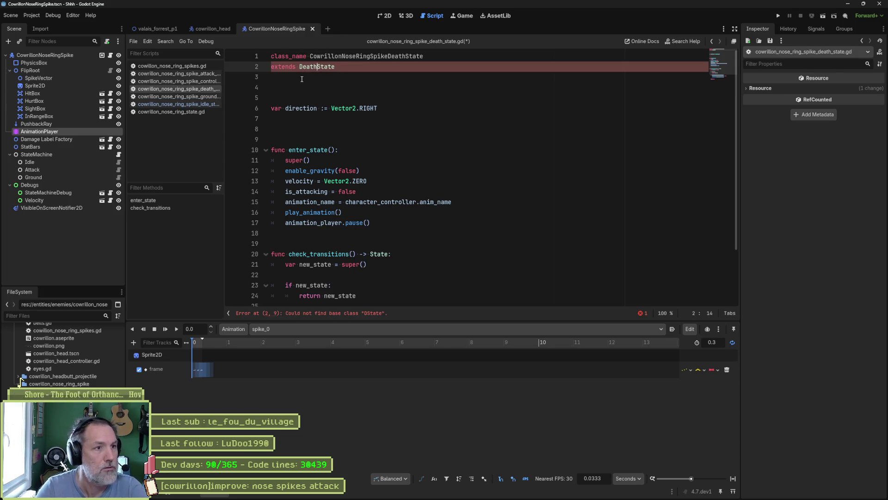
pyautogui.hotkey('ctrl', 's')
pyautogui.scroll(-2, 394, 287)
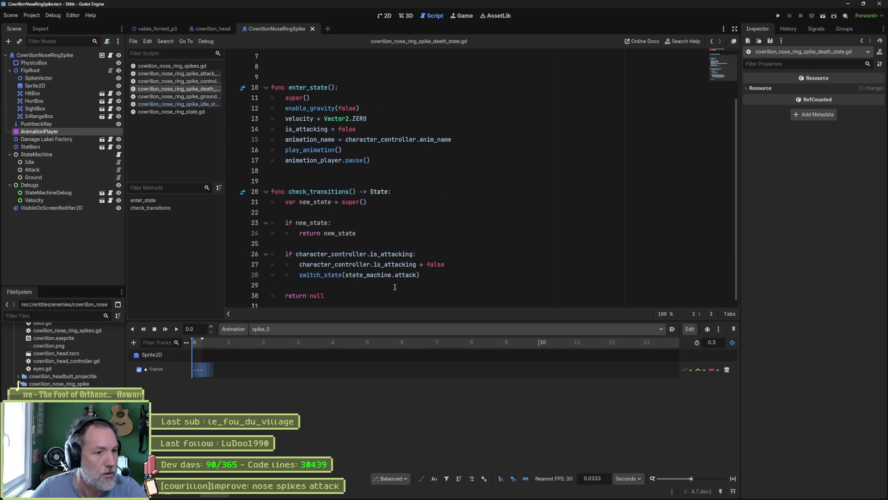
pyautogui.moveTo(394, 287)
pyautogui.mouseDown()
pyautogui.moveTo(398, 65)
pyautogui.moveTo(402, 118)
pyautogui.mouseUp()
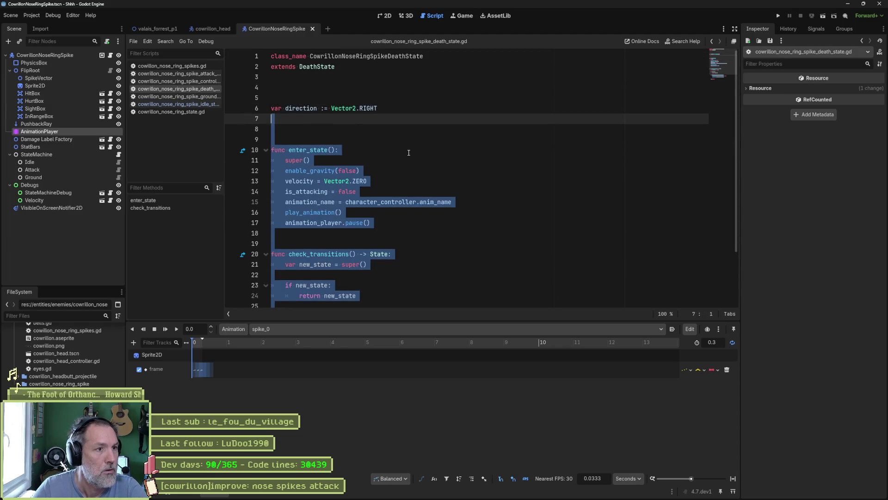
pyautogui.hotkey('shift', 'Up')
pyautogui.hotkey('shift', 'Up')
pyautogui.hotkey('shift', 'Up')
pyautogui.press('Delete')
pyautogui.press('BackSpace')
pyautogui.press('BackSpace')
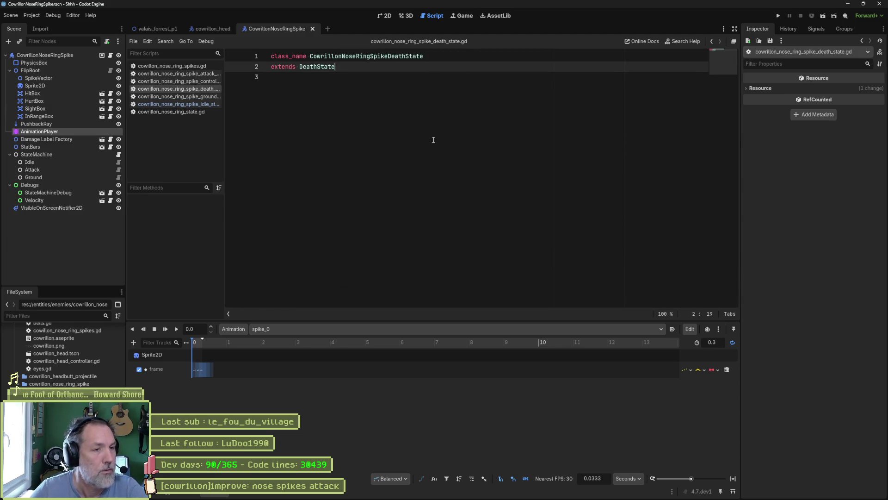
# Select the StateMachine node and bring up the Create New Node dialog.
pyautogui.click(80, 161)
pyautogui.click(88, 154)
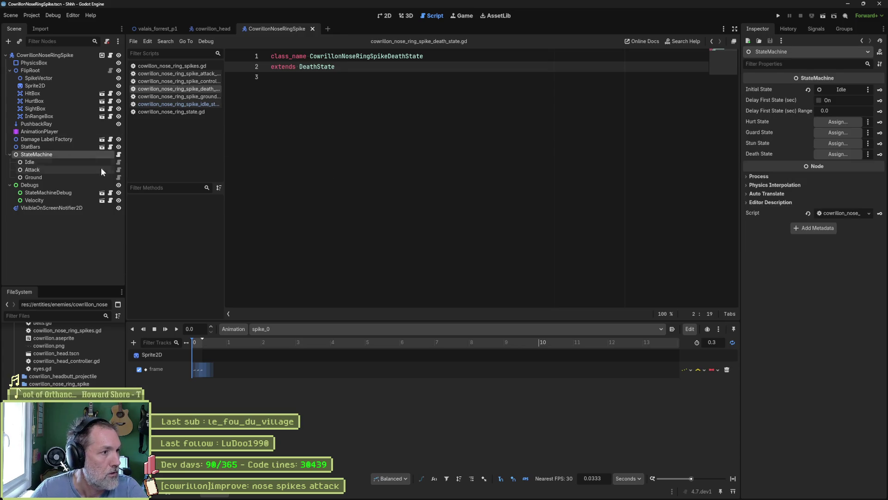
pyautogui.hotkey('ctrl', 'a')
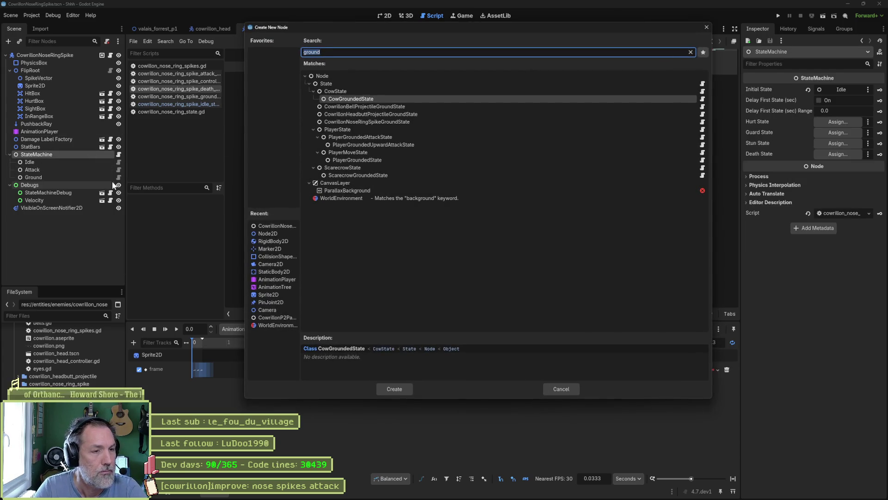
# Create a CowrillonNoseRingSpikeDeathState child named Death and save the spike scene.
pyautogui.write('death')
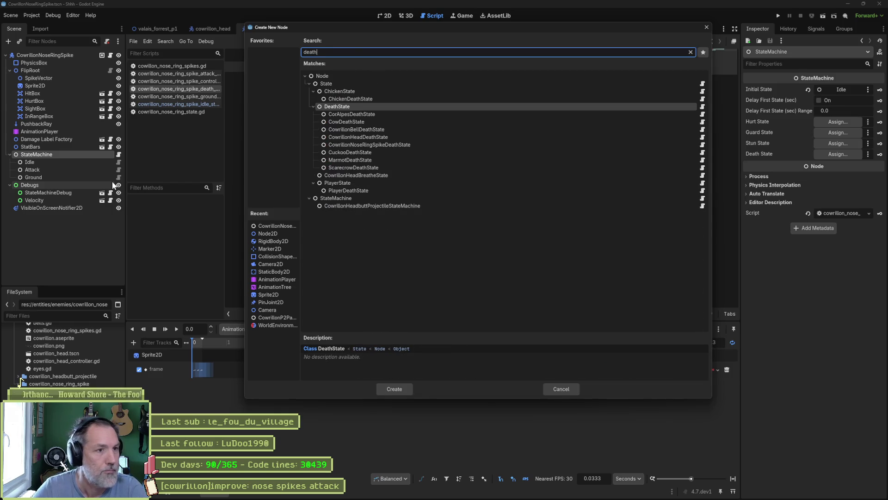
pyautogui.press('Down')
pyautogui.press('Down')
pyautogui.press('Down')
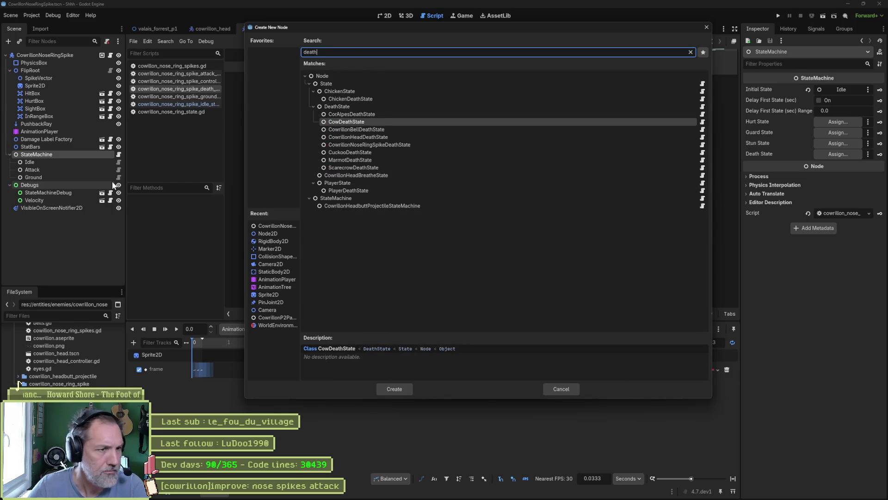
pyautogui.press('Return')
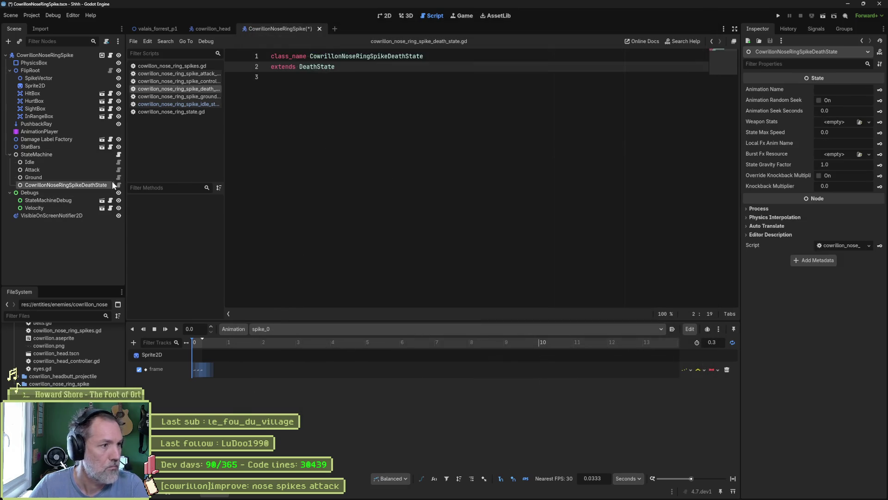
pyautogui.press('F2')
pyautogui.write('Death')
pyautogui.press('Return')
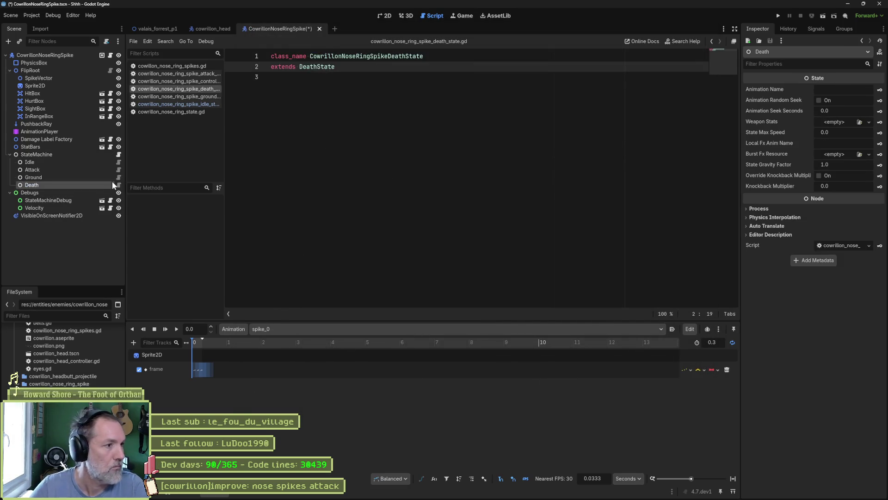
pyautogui.hotkey('ctrl', 's')
# Assign the Death node to StateMachine's Death State slot, then switch to valais_forrest_p1.
pyautogui.click(91, 154)
pyautogui.moveTo(45, 186)
pyautogui.mouseDown()
pyautogui.moveTo(817, 126)
pyautogui.moveTo(829, 151)
pyautogui.mouseUp()
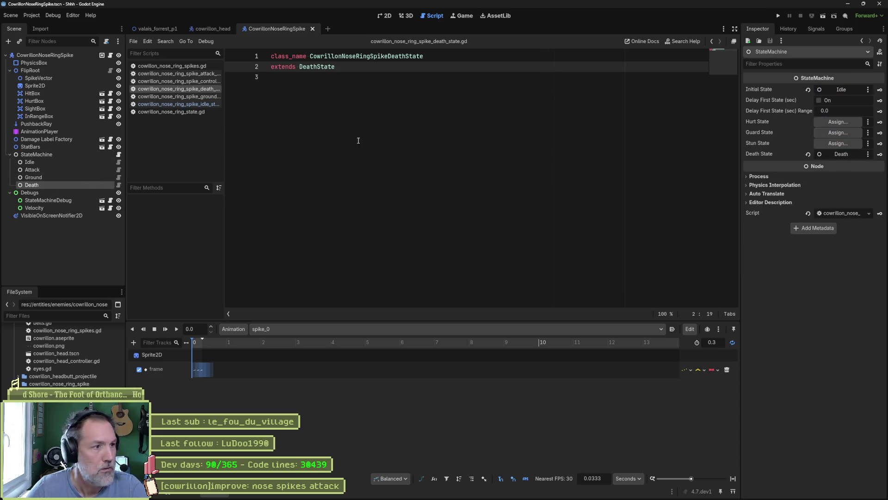
pyautogui.click(160, 30)
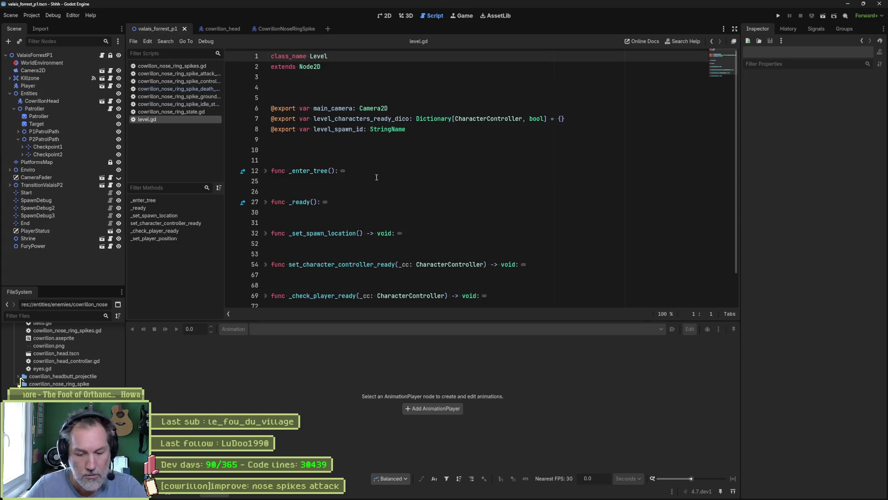
# Run the level with F5, inspect the live Entities and CowrillonHead, then stop with F8.
pyautogui.press('F5')
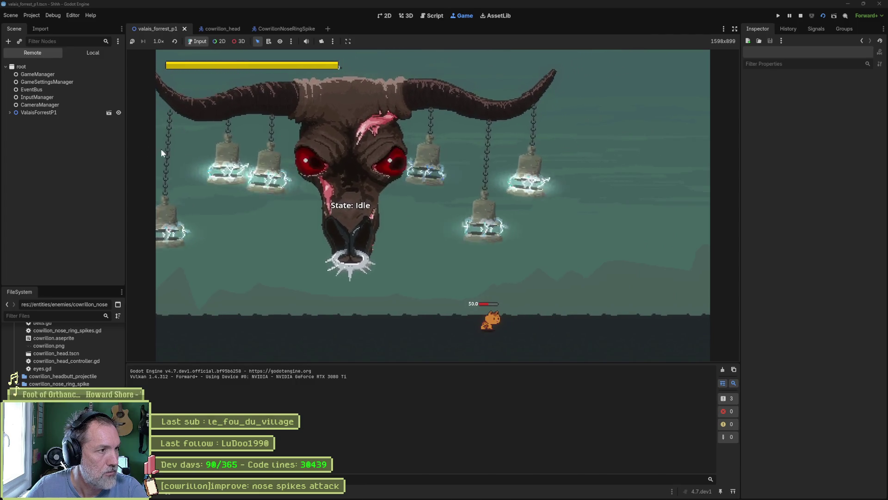
pyautogui.click(161, 153)
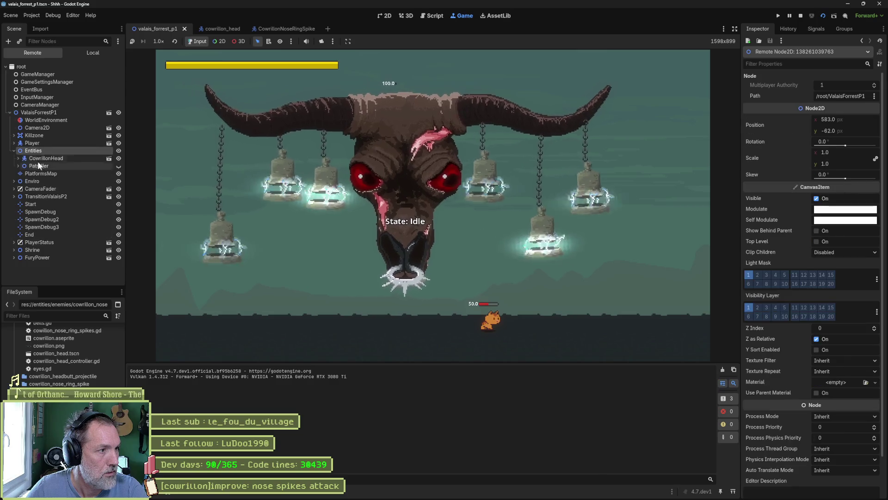
pyautogui.click(38, 160)
pyautogui.scroll(-5, 787, 333)
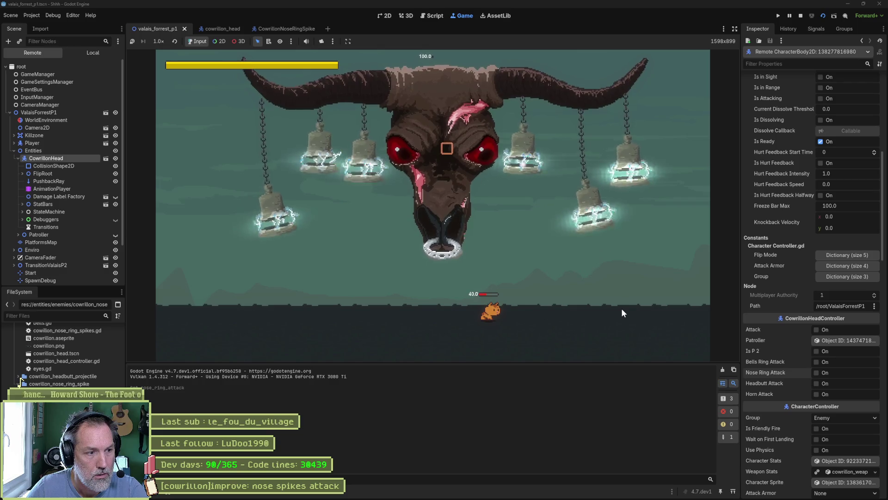
pyautogui.press('F8')
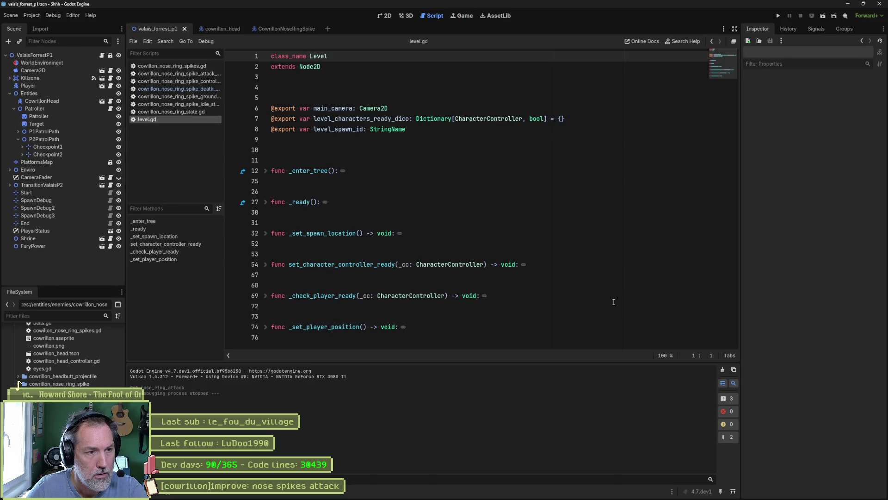
# Review the death event emit in the DeathState base class from the spike death state script.
pyautogui.hotkey('ctrl', 'shift', 'Tab')
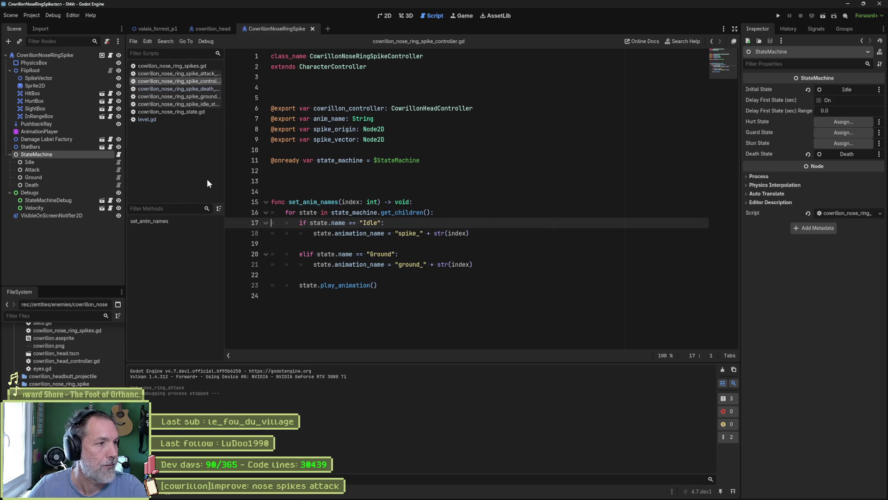
pyautogui.click(118, 184)
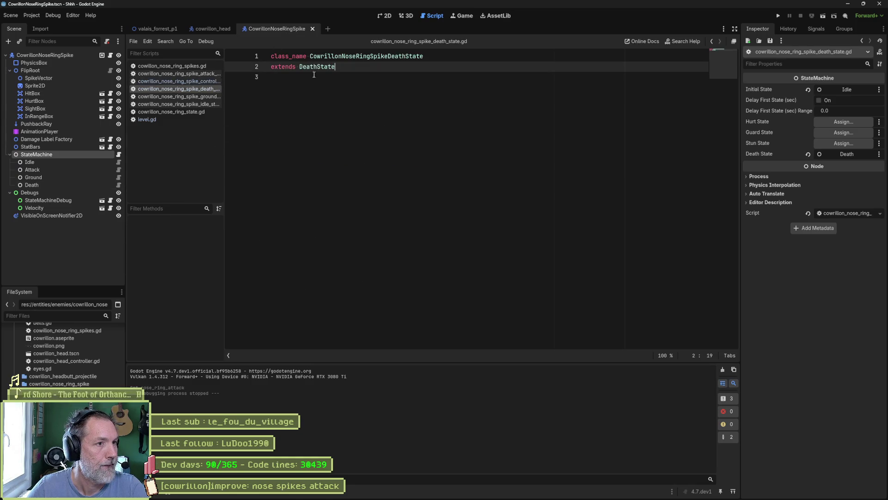
pyautogui.keyDown('ctrl'); pyautogui.click(317, 68); pyautogui.keyUp('ctrl')
pyautogui.scroll(-2, 332, 228)
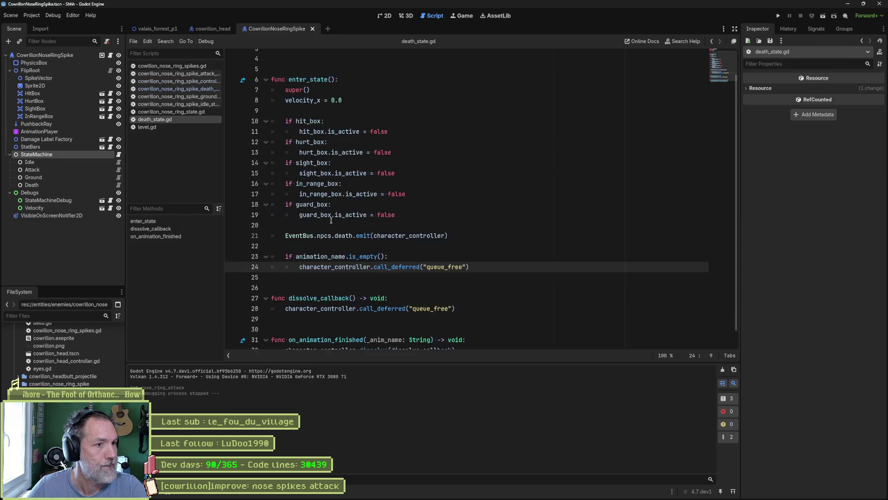
pyautogui.moveTo(451, 222); pyautogui.dragTo(457, 213)
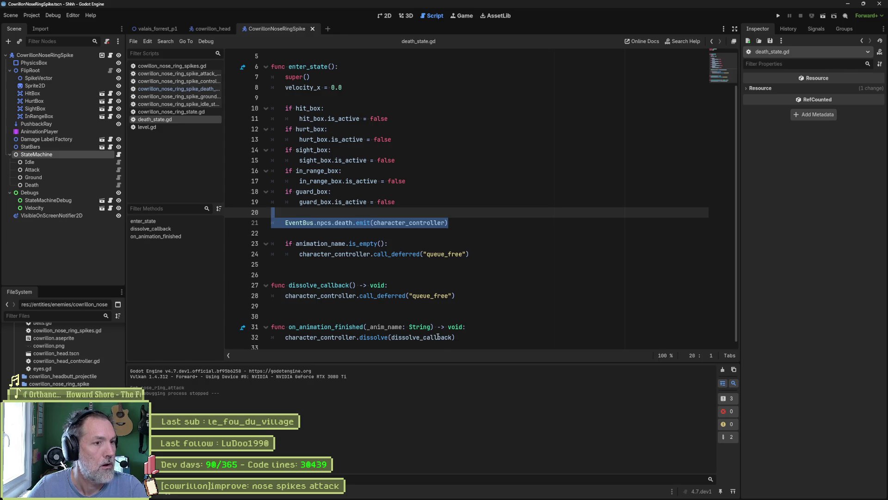
pyautogui.moveTo(411, 257)
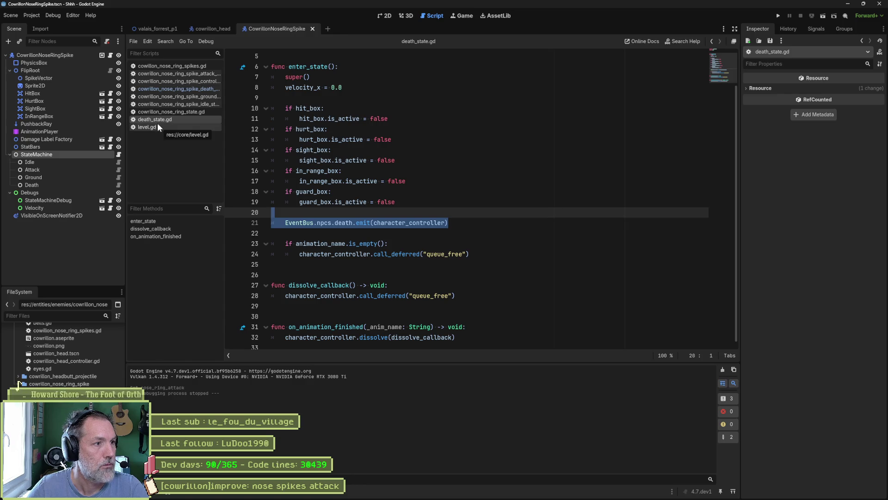
# Replace queue_free() in the ground state with switch_state(state_machine.death) and save.
pyautogui.click(194, 97)
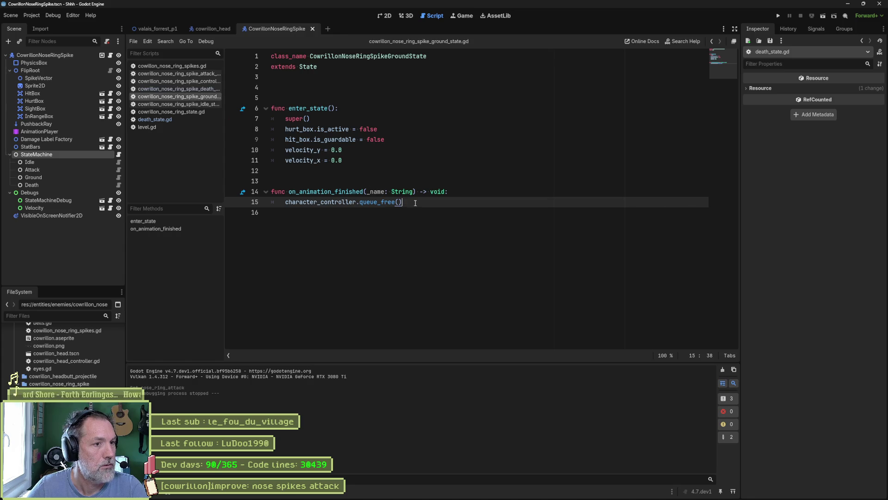
pyautogui.moveTo(401, 202); pyautogui.dragTo(285, 202)
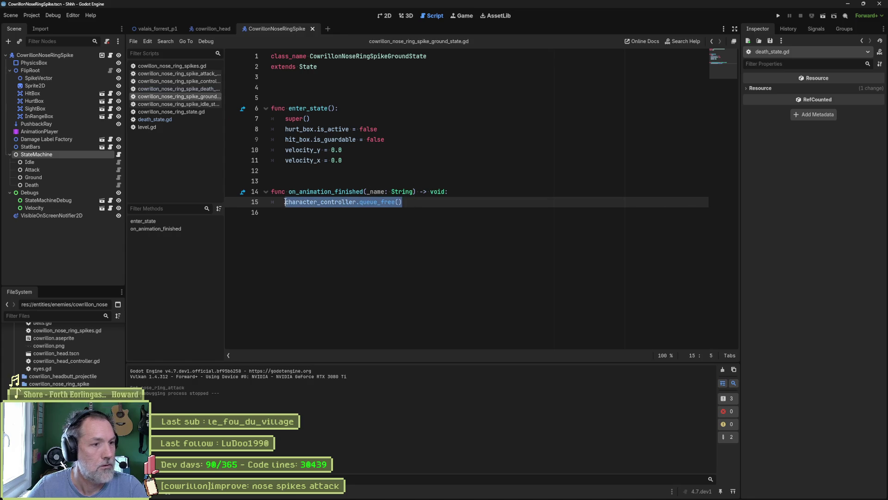
pyautogui.write('swi')
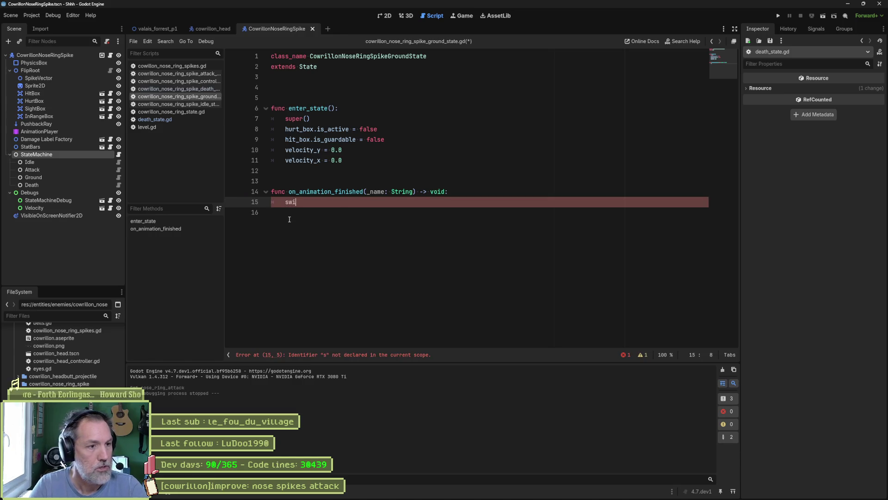
pyautogui.press('Return')
pyautogui.write('machin)')
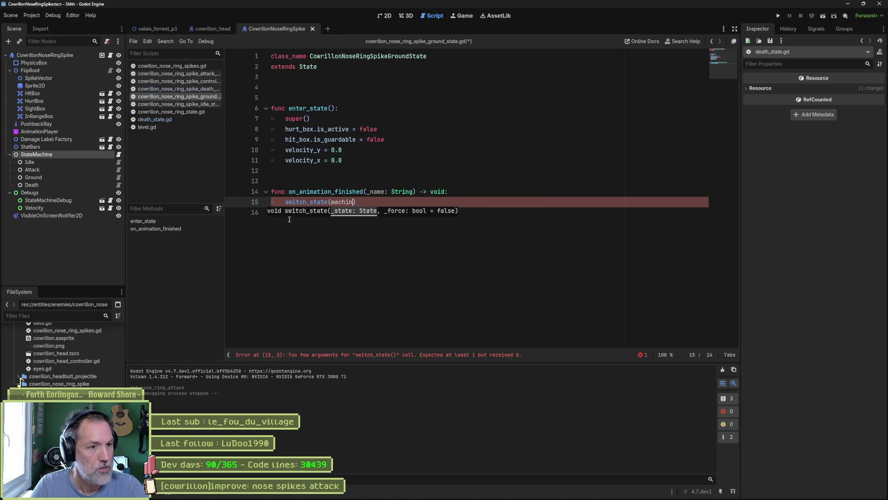
pyautogui.press('Return')
pyautogui.hotkey('ctrl', 's')
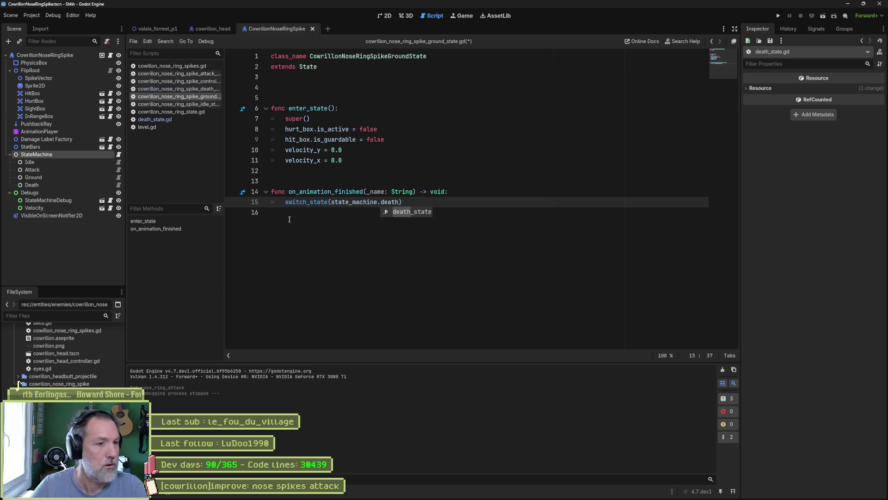
# Add a $Death node reference to the state machine script and close it.
pyautogui.click(119, 155)
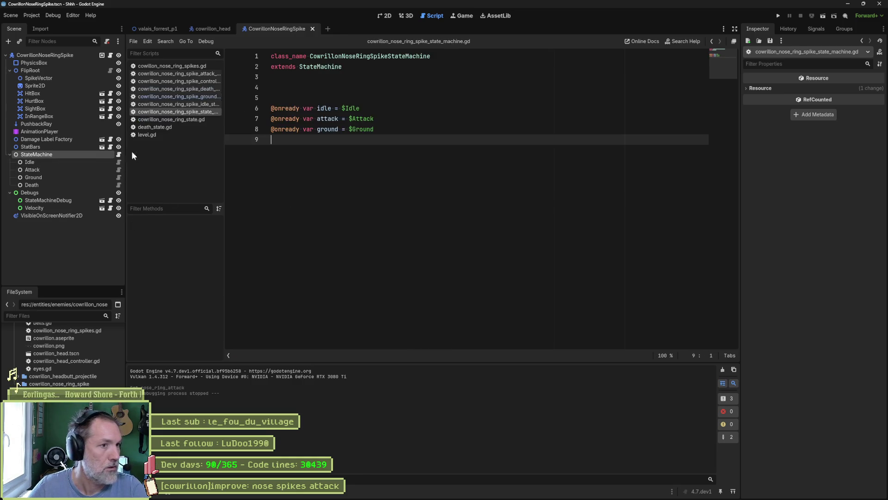
pyautogui.moveTo(41, 185)
pyautogui.keyDown('ctrl'); pyautogui.mouseDown()
pyautogui.moveTo(146, 167)
pyautogui.moveTo(435, 147)
pyautogui.mouseUp(); pyautogui.keyUp('ctrl')
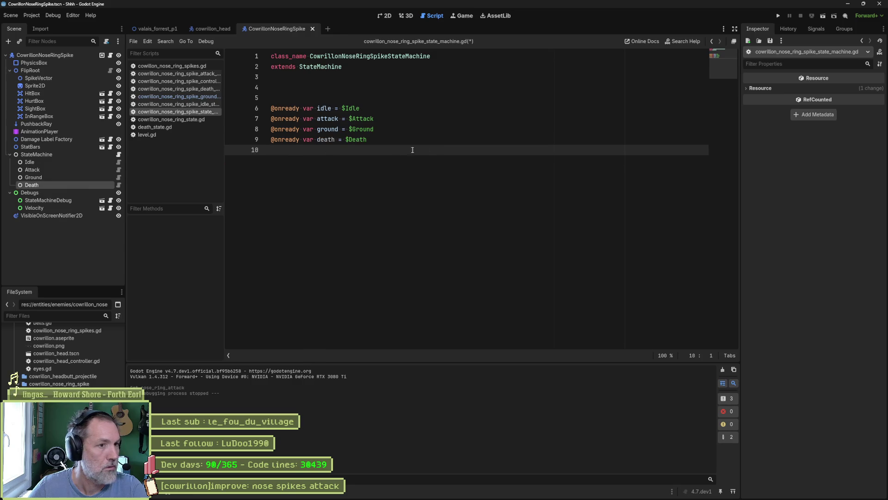
pyautogui.hotkey('ctrl', 'w')
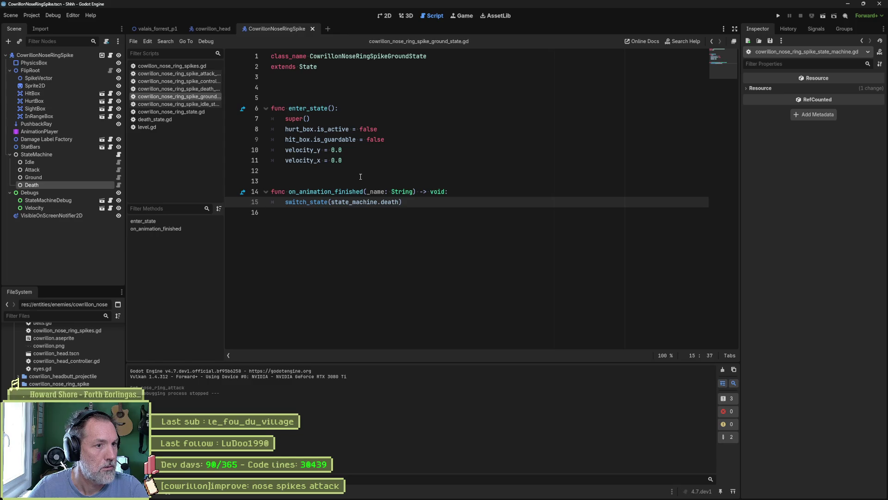
pyautogui.click(148, 30)
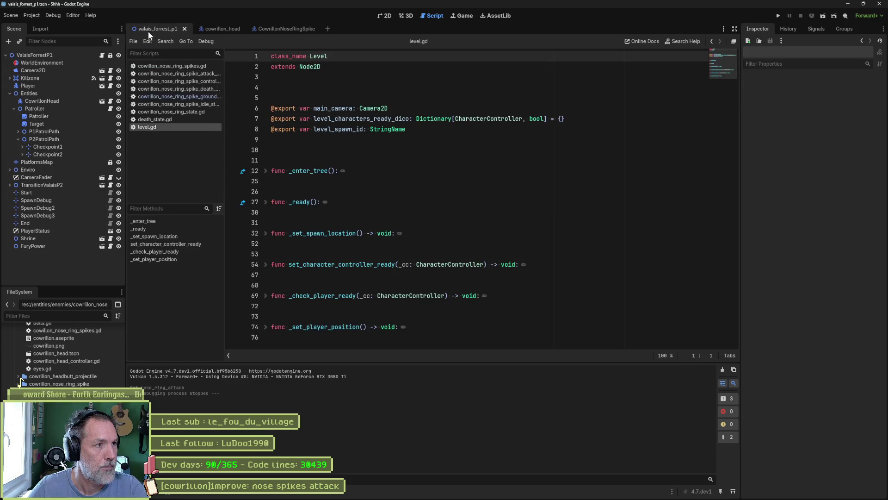
pyautogui.press('F6')
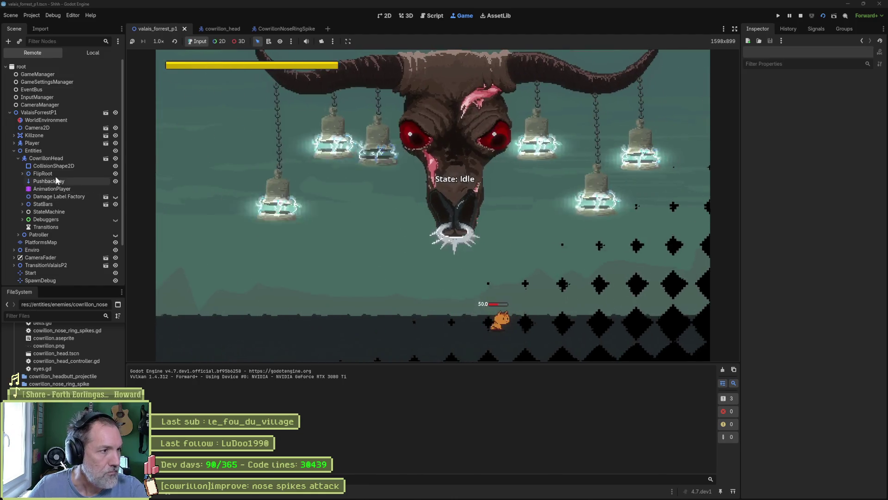
pyautogui.click(45, 157)
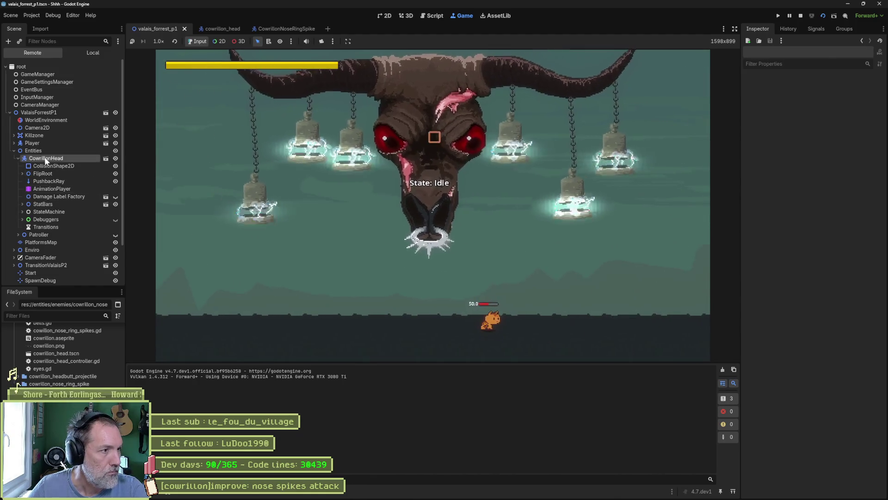
pyautogui.click(826, 370)
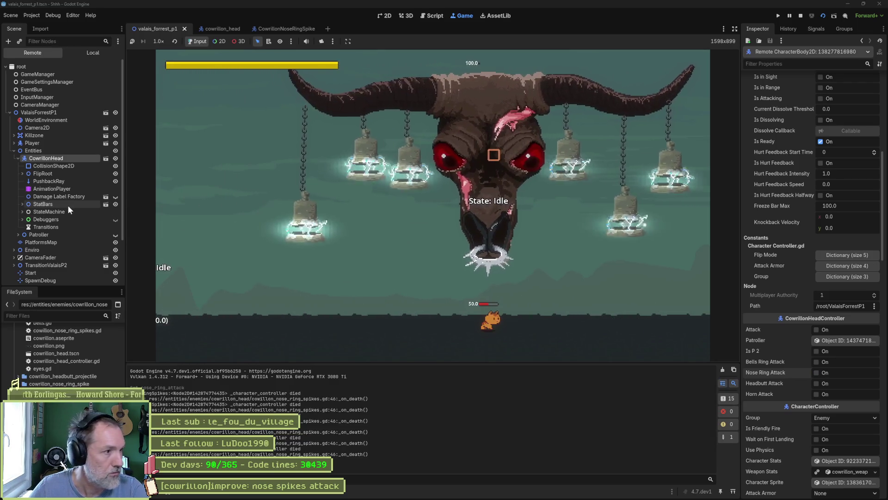
pyautogui.scroll(-3, 49, 204)
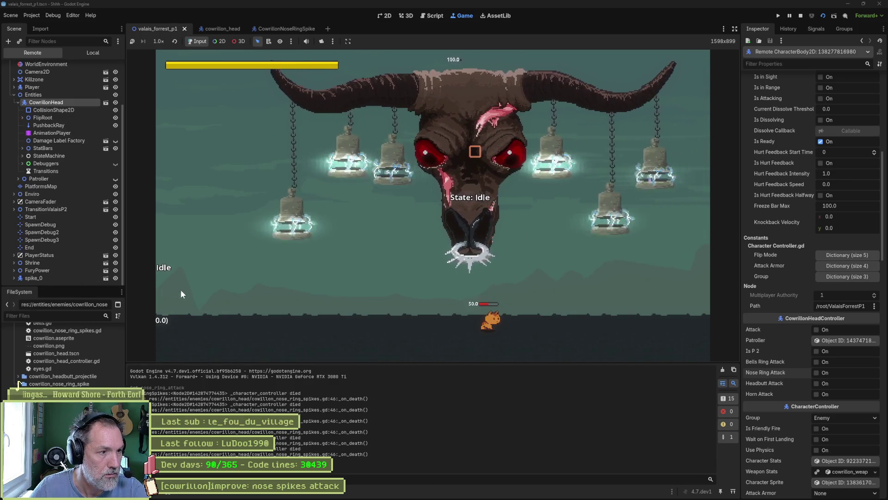
pyautogui.press('Left')
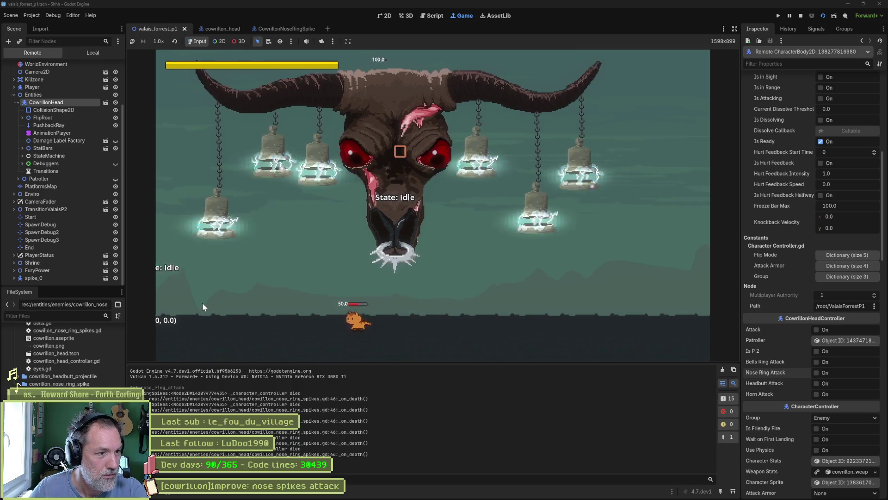
pyautogui.press('Right')
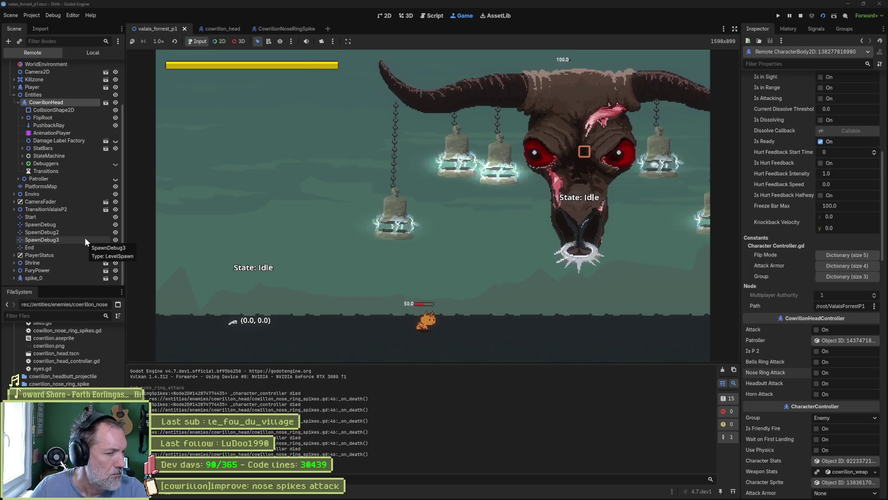
pyautogui.click(22, 117)
pyautogui.click(31, 155)
pyautogui.click(31, 163)
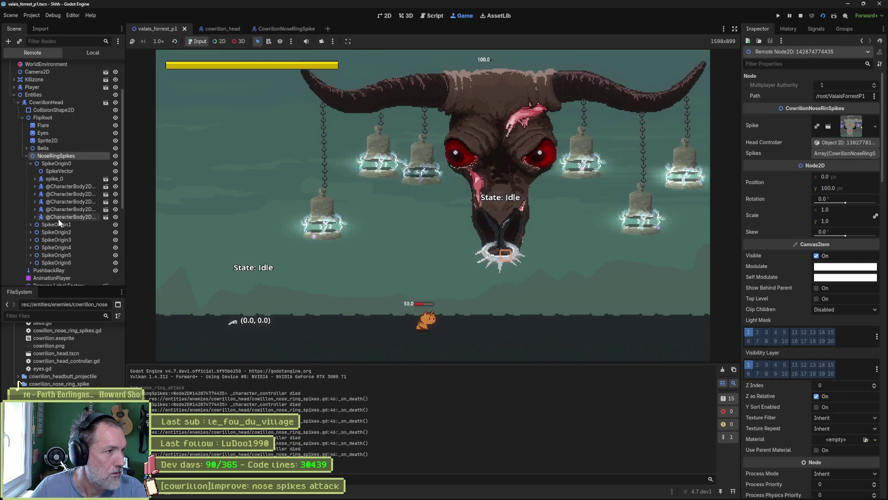
pyautogui.click(31, 225)
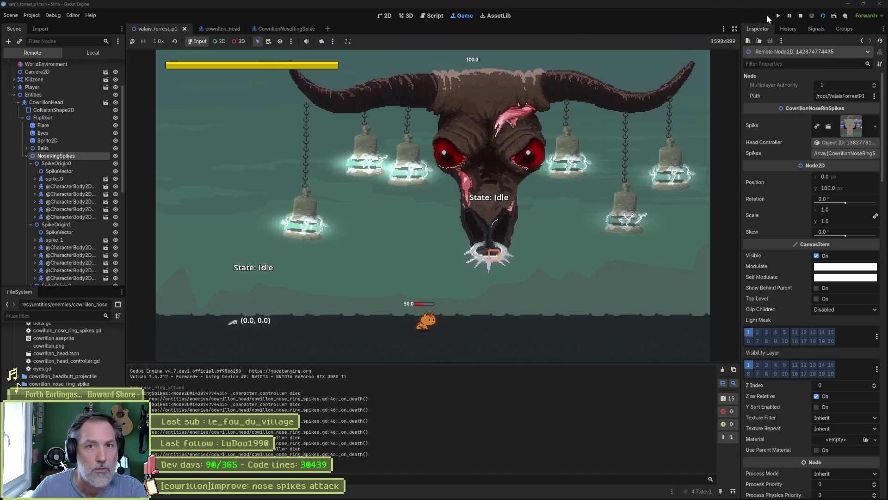
pyautogui.click(801, 17)
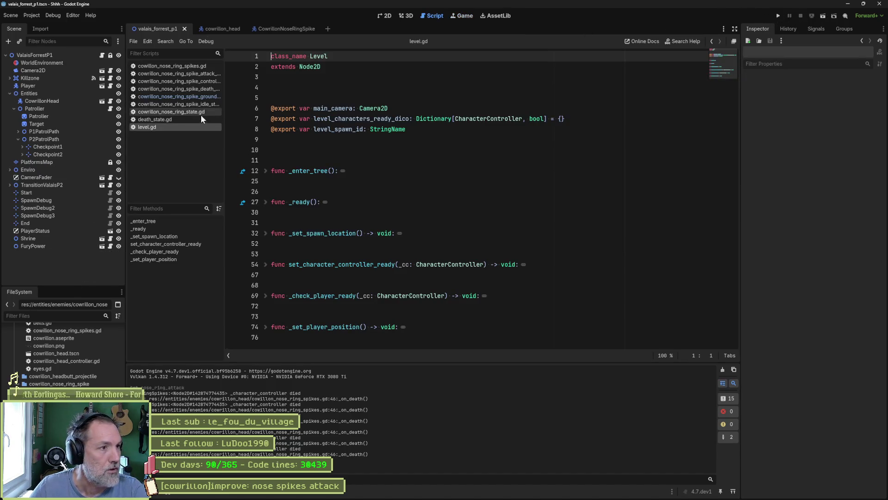
# Declare var death_count := 0 below the spikes array in the nose ring spikes script.
pyautogui.click(175, 73)
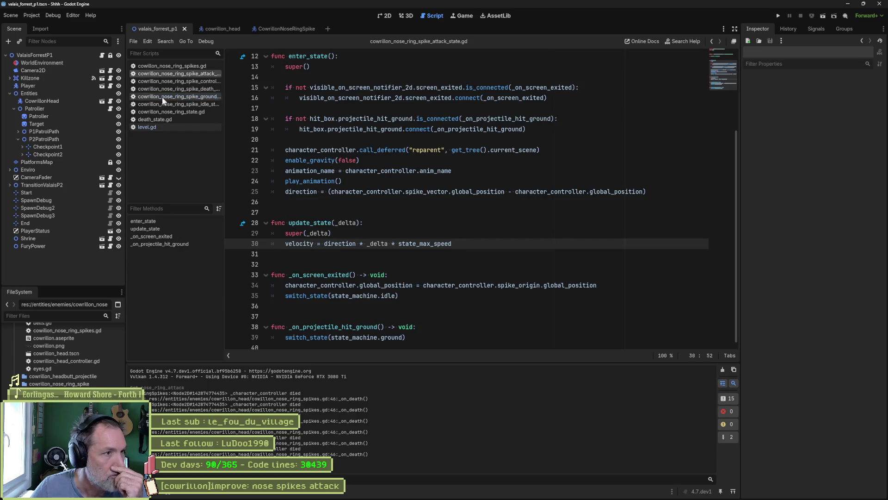
pyautogui.click(195, 66)
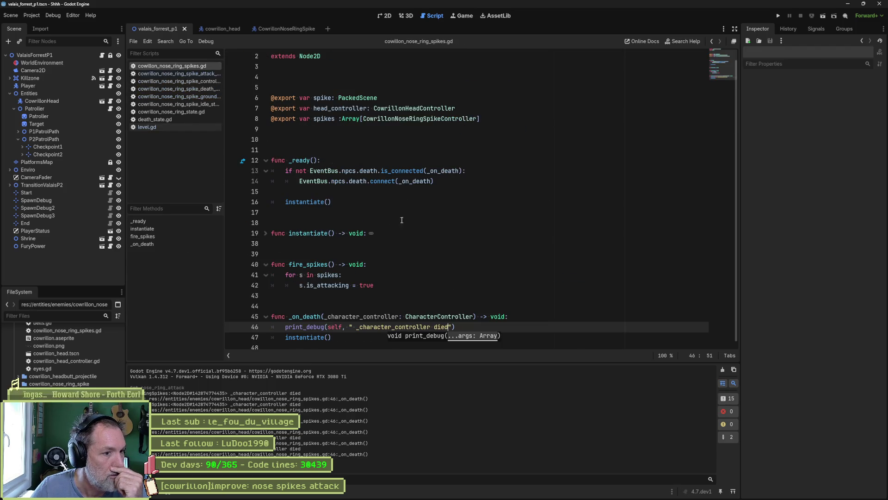
pyautogui.doubleClick(326, 118)
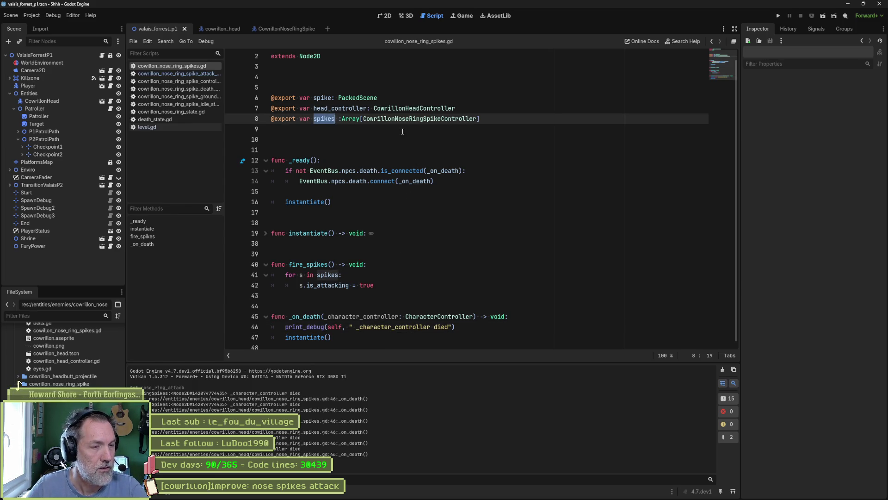
pyautogui.click(462, 326)
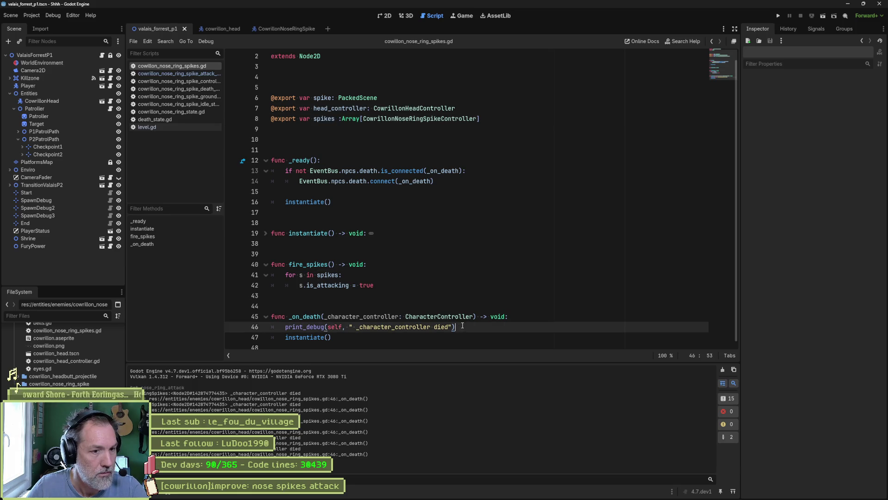
pyautogui.click(518, 123)
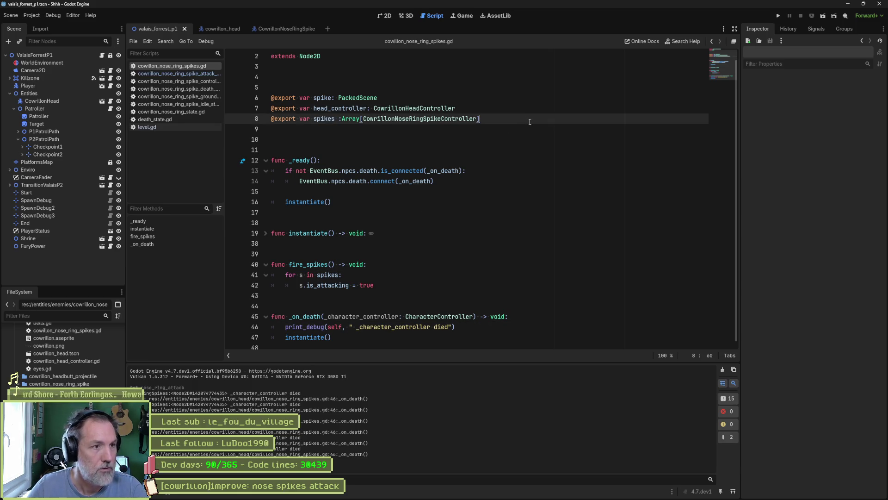
pyautogui.press('Return')
pyautogui.press('Return')
pyautogui.write('var ')
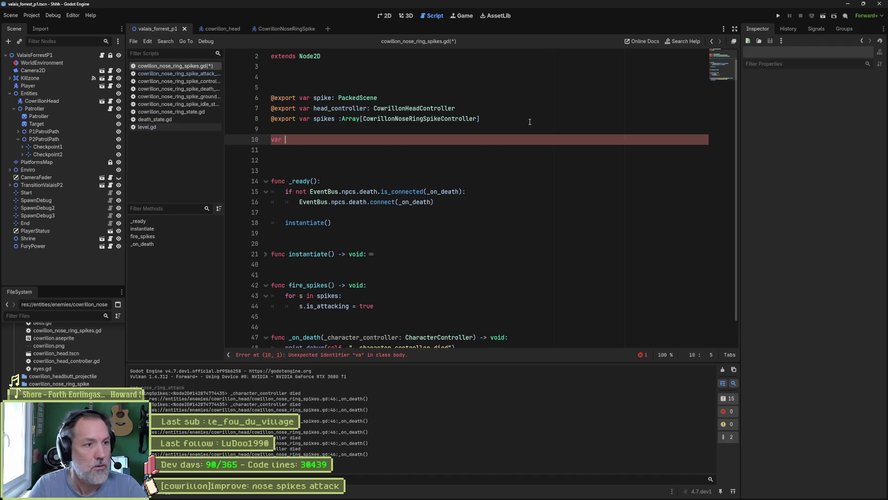
pyautogui.write('death_cou')
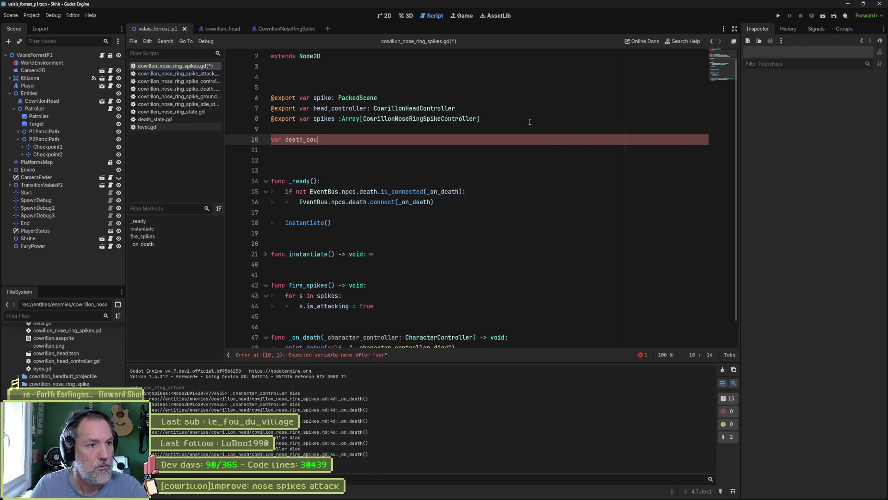
pyautogui.write('nt := 0')
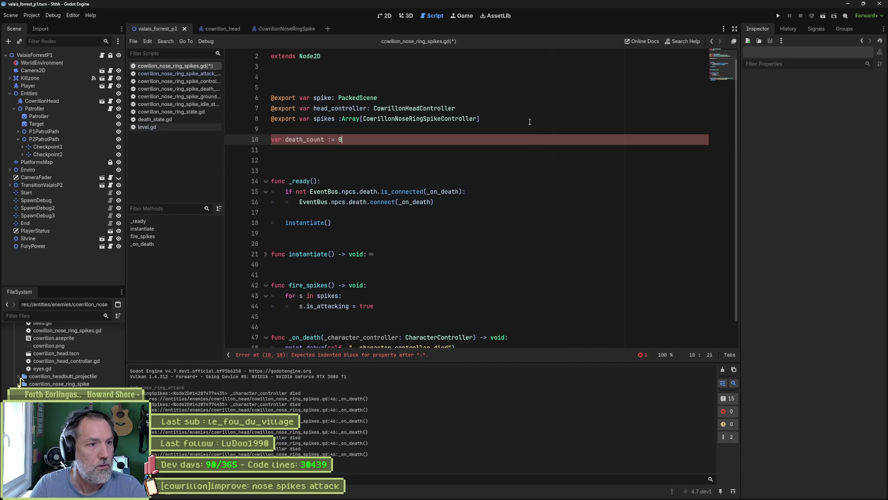
# In _on_death add death_count += 1 and an if death_count >= spikes.size(): condition.
pyautogui.doubleClick(309, 138)
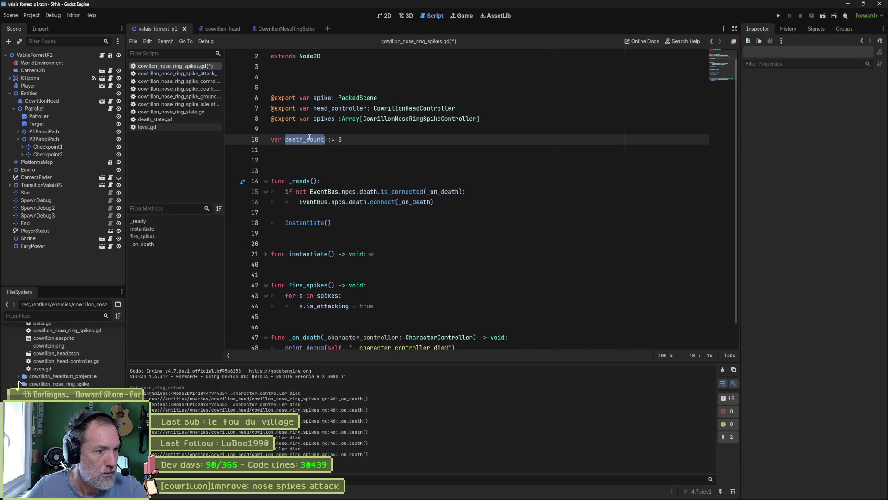
pyautogui.scroll(-1, 333, 303)
pyautogui.click(491, 326)
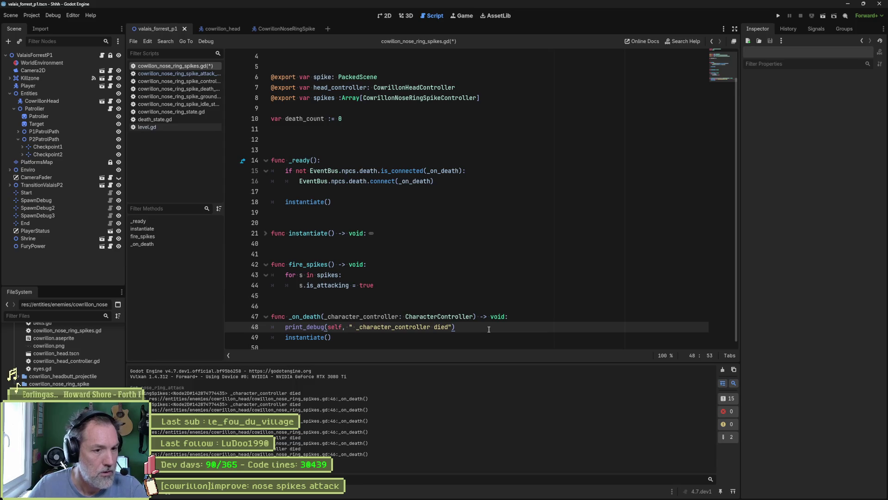
pyautogui.press('Return')
pyautogui.write('death_count +')
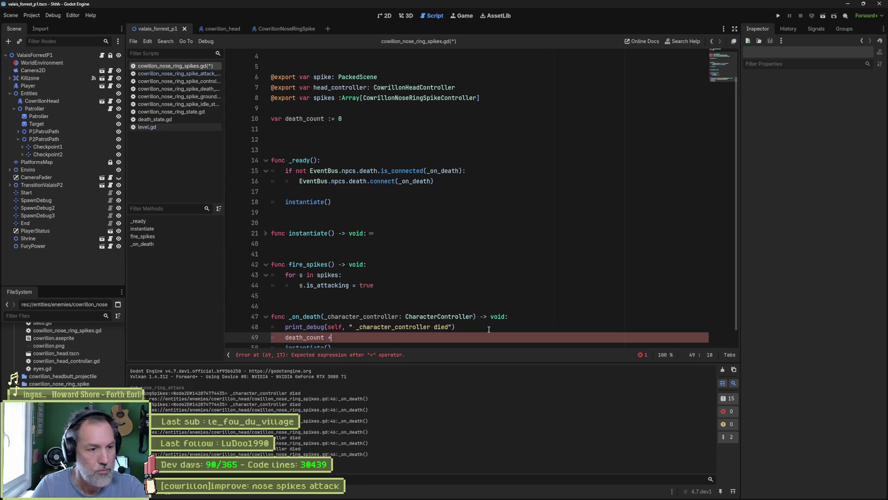
pyautogui.write('= 1')
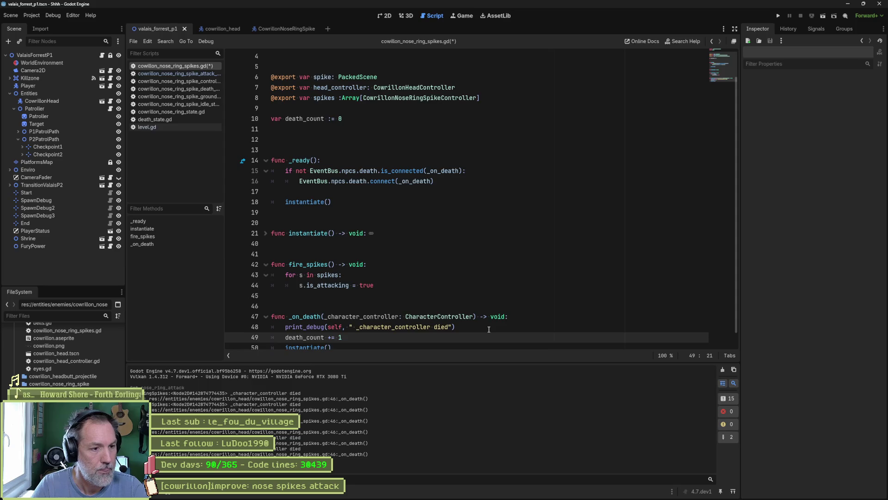
pyautogui.press('Return')
pyautogui.write('if death_count')
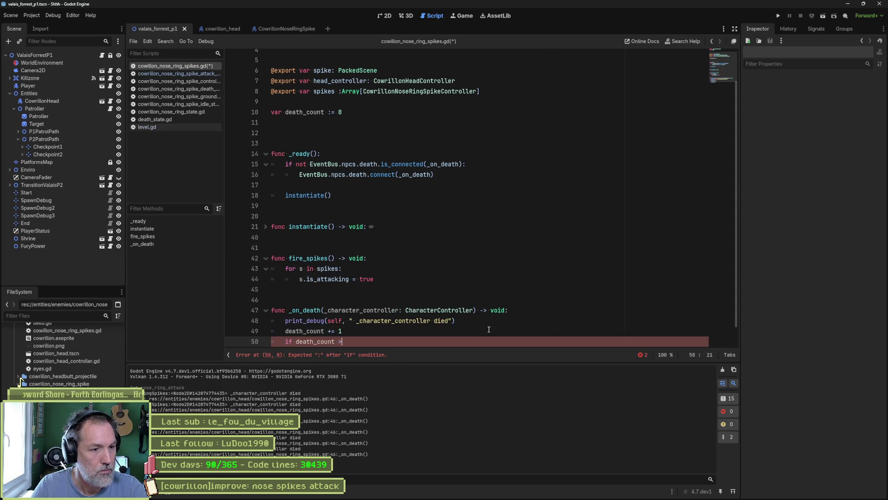
pyautogui.write(' >= spikes.c')
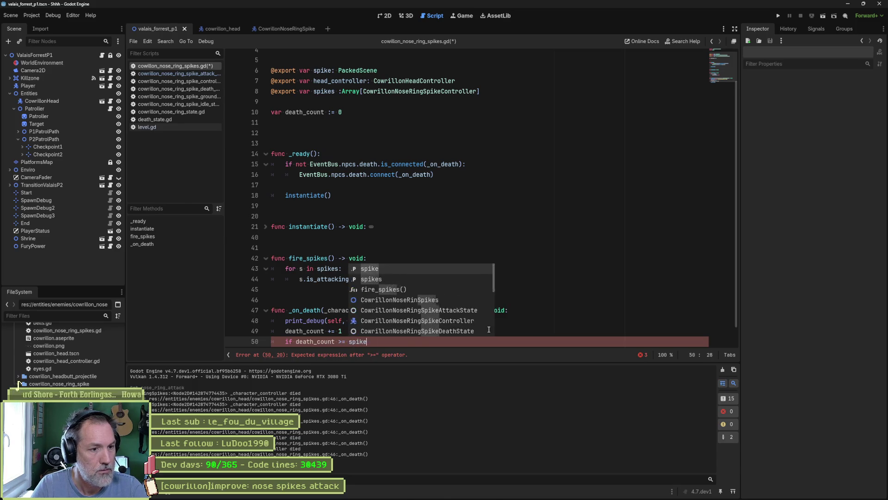
pyautogui.press('BackSpace')
pyautogui.write('si')
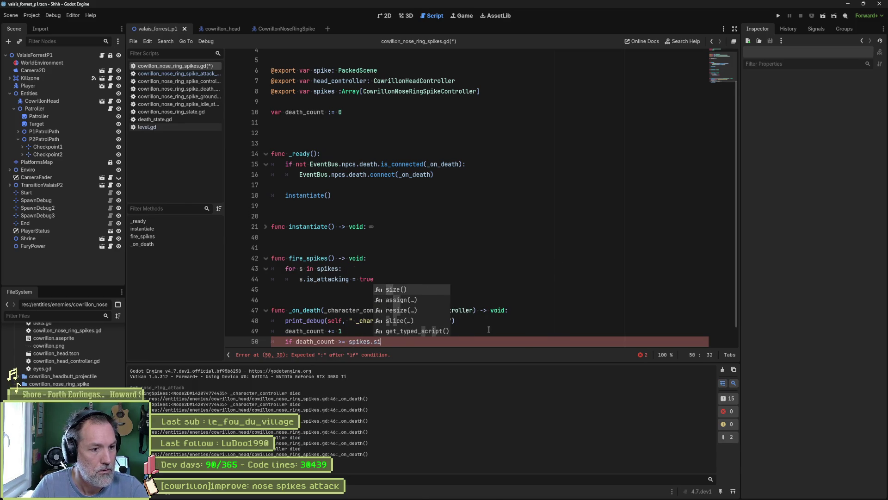
pyautogui.press('Return')
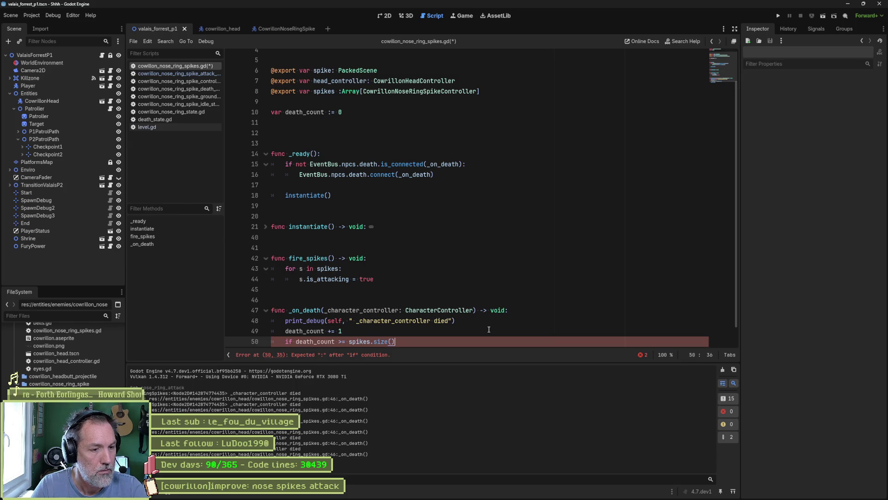
pyautogui.write(':')
# Indent instantiate() and the print_debug line inside the if block.
pyautogui.scroll(-1, 429, 318)
pyautogui.click(285, 331)
pyautogui.press('Tab')
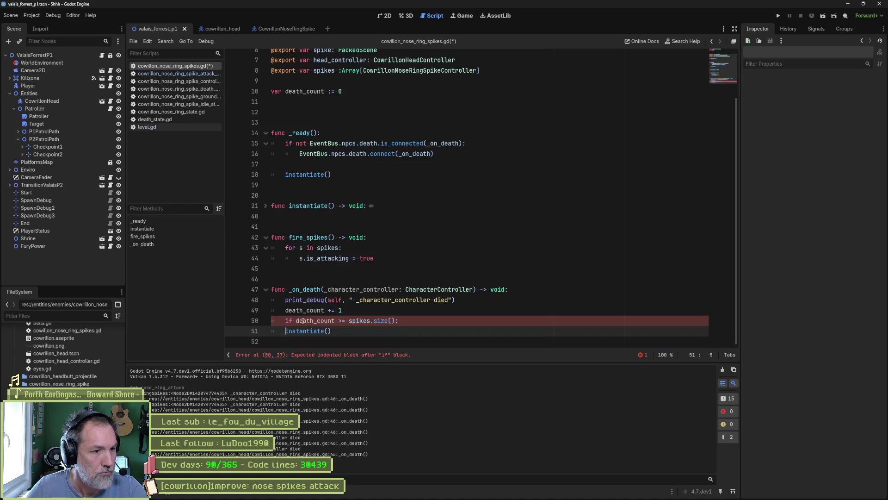
pyautogui.press('Up')
pyautogui.press('Up')
pyautogui.press('Up')
pyautogui.hotkey('ctrl', 'shift', 'k')
pyautogui.hotkey('ctrl', 's')
pyautogui.hotkey('ctrl', 'z')
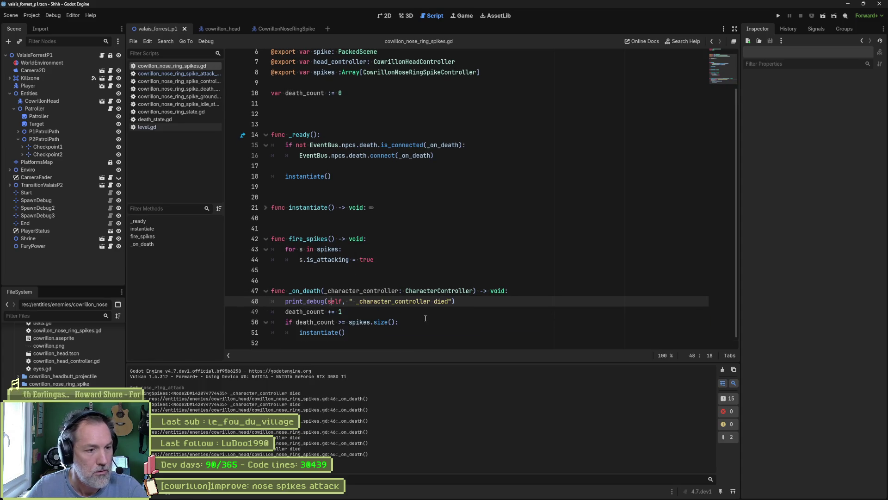
pyautogui.hotkey('alt', 'Down')
pyautogui.hotkey('alt', 'Down')
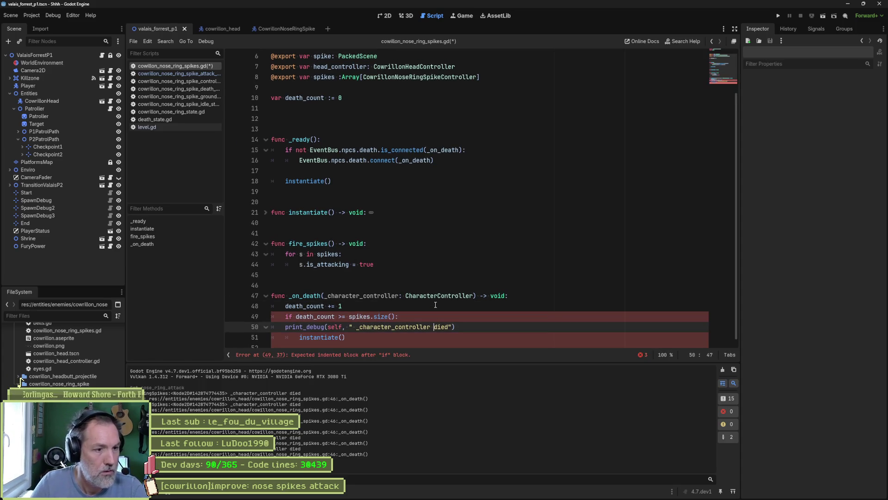
pyautogui.press('Home')
pyautogui.press('Tab')
# Add a print_debug line logging death_count above the if block.
pyautogui.moveTo(485, 326); pyautogui.dragTo(484, 316)
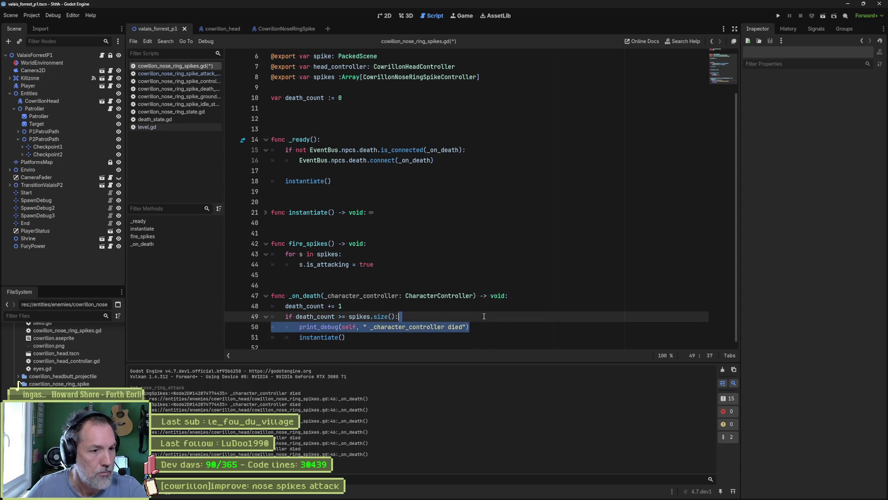
pyautogui.hotkey('ctrl', 'c')
pyautogui.press('Up')
pyautogui.hotkey('ctrl', 'v')
pyautogui.hotkey('shift', 'Tab')
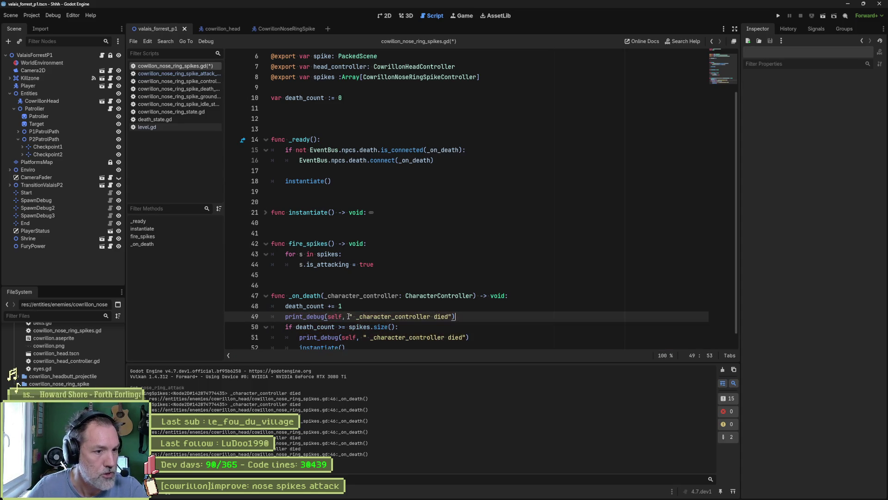
pyautogui.doubleClick(305, 306)
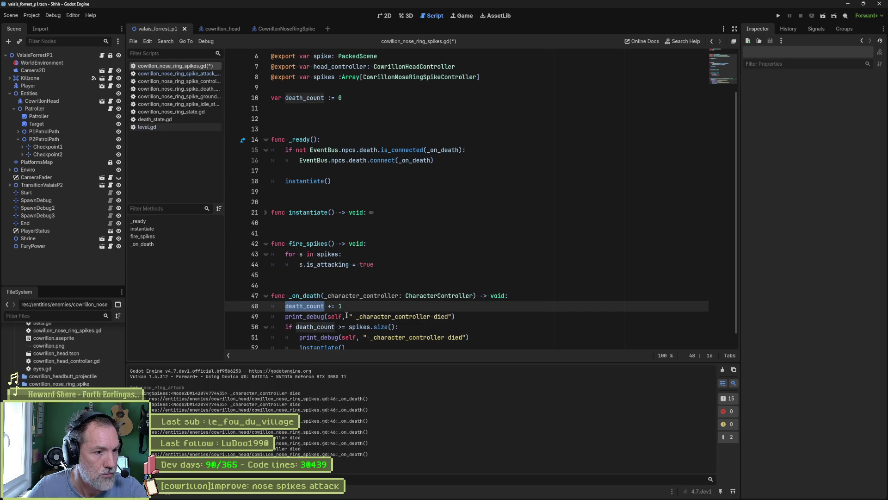
pyautogui.hotkey('ctrl', 'c')
pyautogui.moveTo(352, 316); pyautogui.dragTo(448, 316)
pyautogui.hotkey('ctrl', 'v')
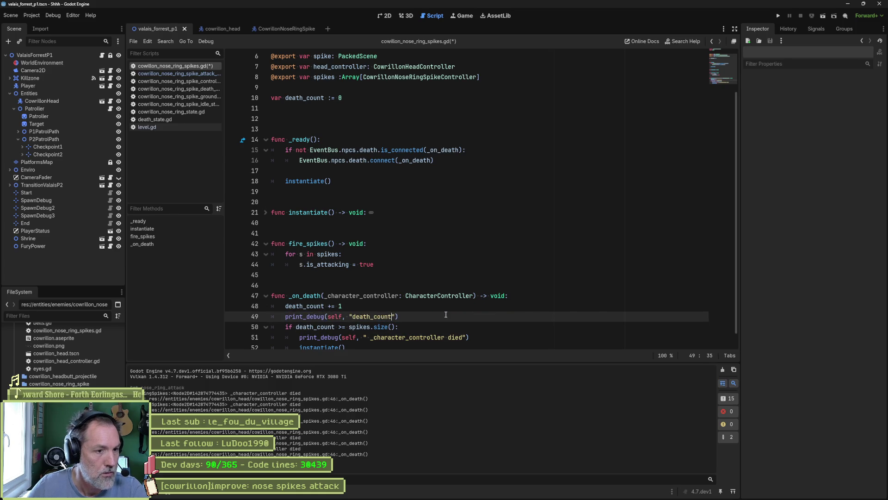
pyautogui.write('@')
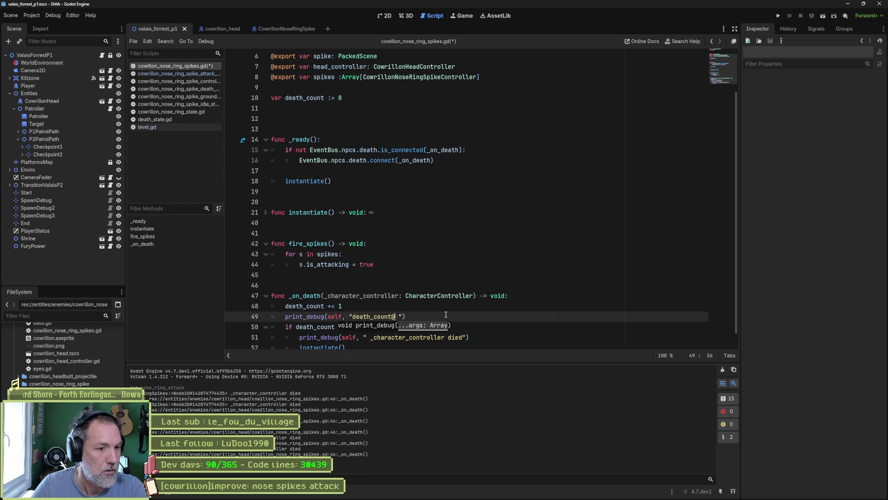
pyautogui.hotkey('ctrl', 'v')
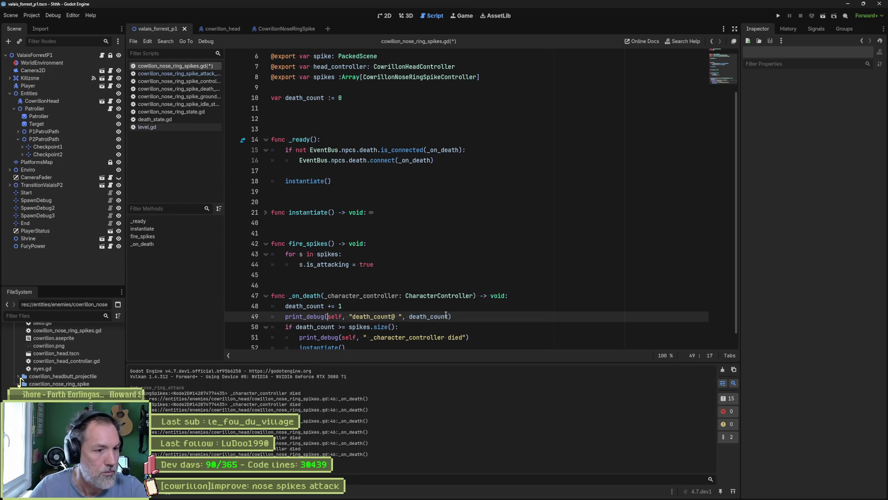
pyautogui.press('Down')
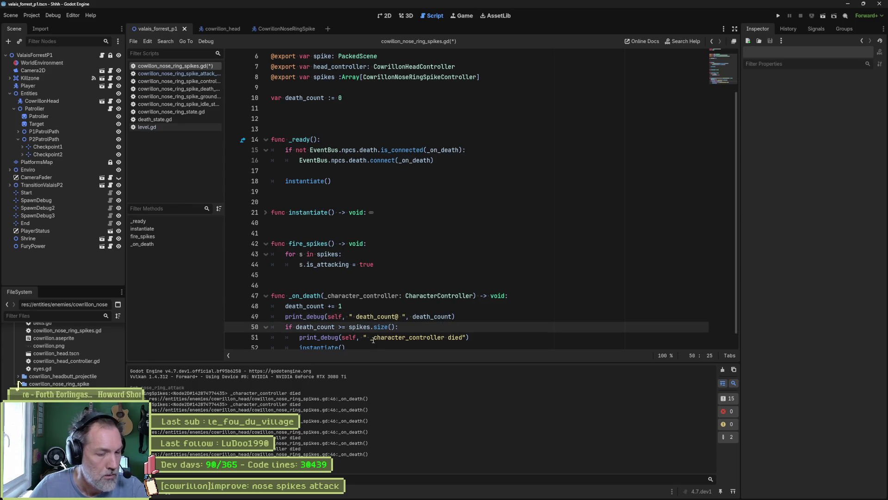
# Change the if-block message to 'all dead', save, and run the project with F5.
pyautogui.moveTo(372, 337); pyautogui.dragTo(464, 337)
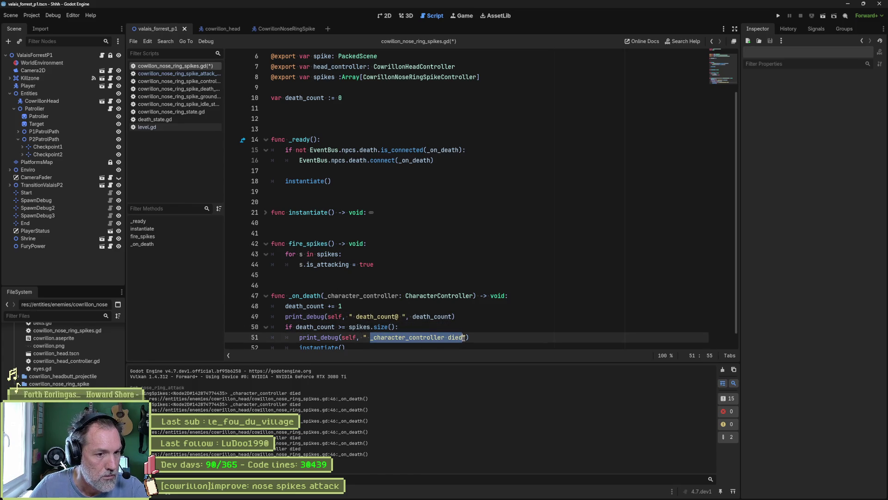
pyautogui.write('all dead')
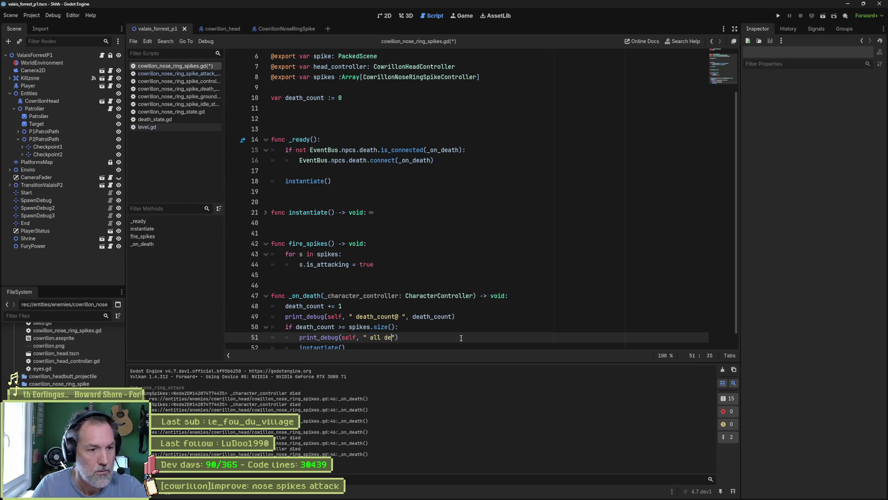
pyautogui.hotkey('ctrl', 's')
pyautogui.press('F5')
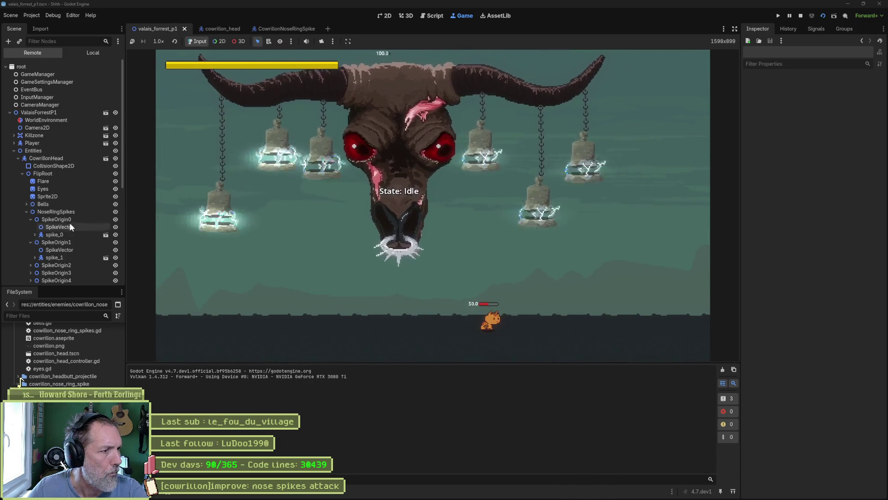
# Enable Nose Ring Attack on the live CowrillonHead, letting the debugger break at line 44.
pyautogui.click(55, 158)
pyautogui.scroll(-10, 807, 385)
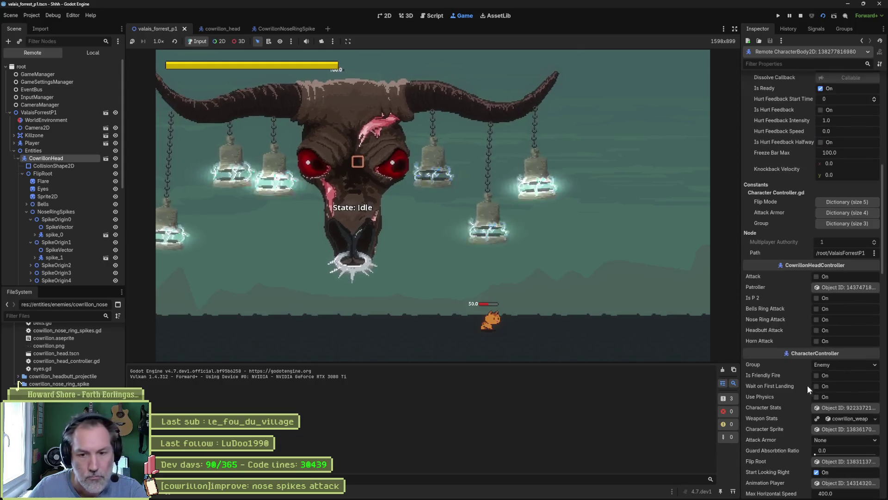
pyautogui.click(817, 320)
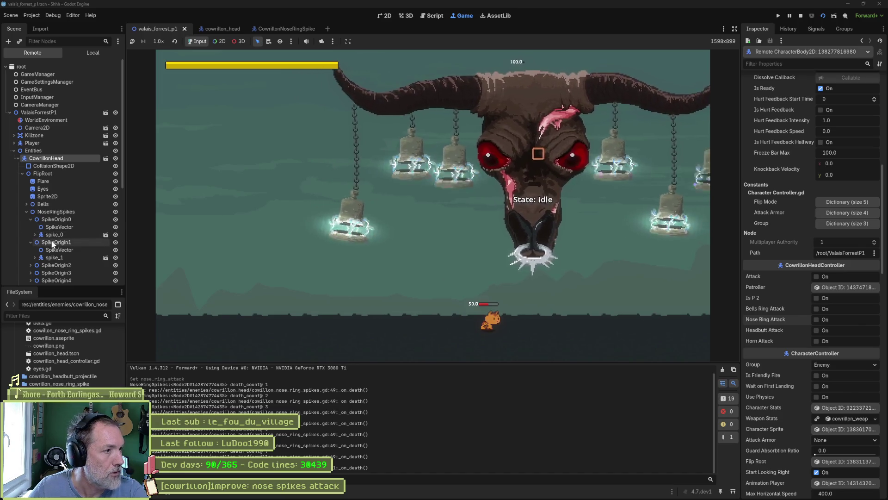
pyautogui.click(825, 319)
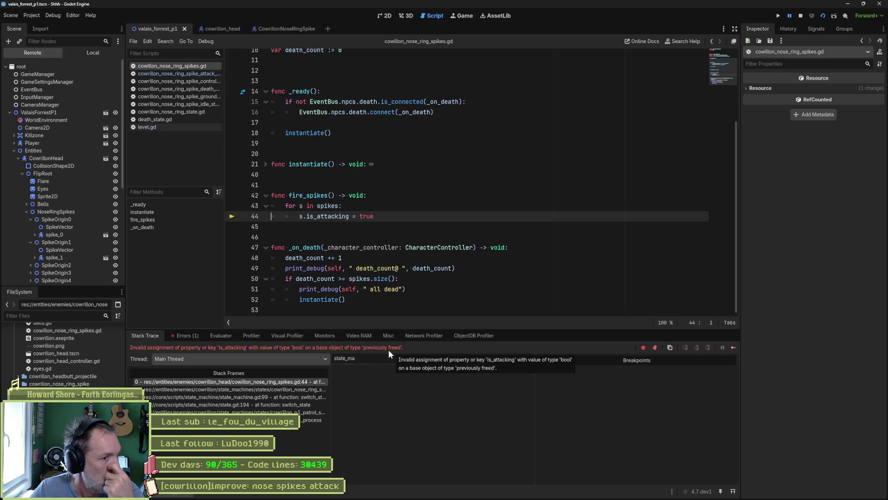
# Stop the game and review where the spikes list is used in instantiate().
pyautogui.click(803, 16)
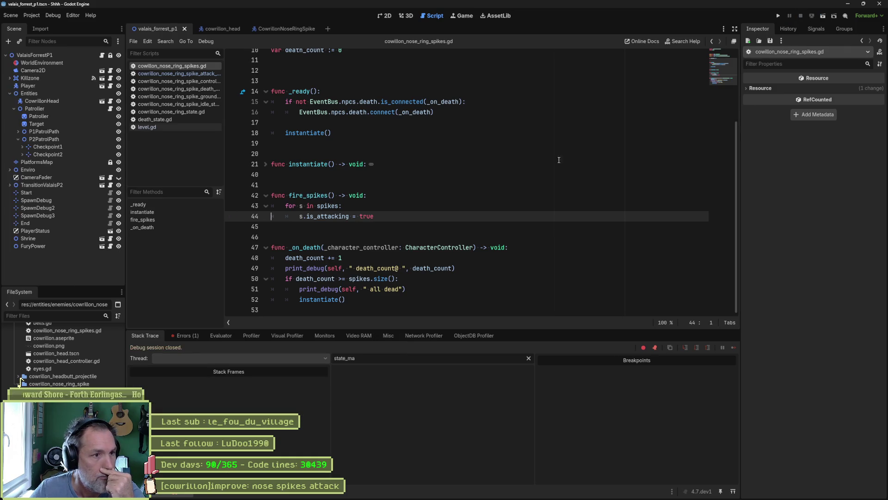
pyautogui.click(266, 163)
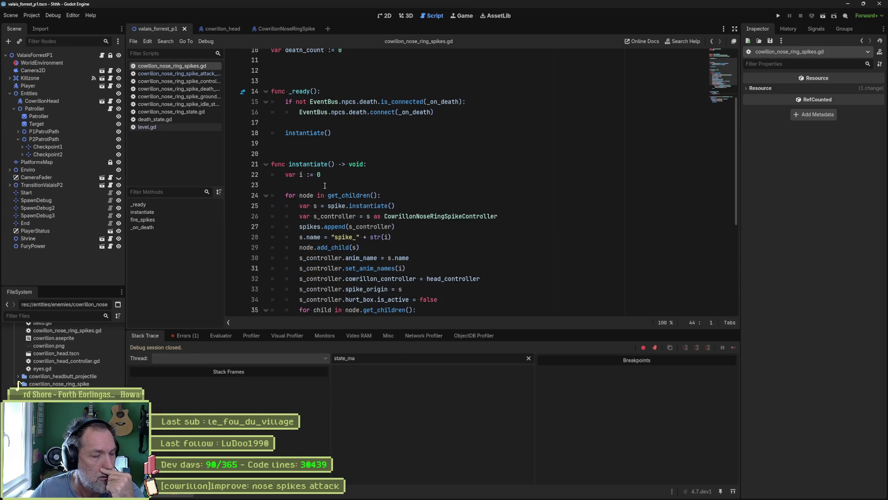
pyautogui.scroll(-5, 325, 186)
pyautogui.scroll(2, 388, 226)
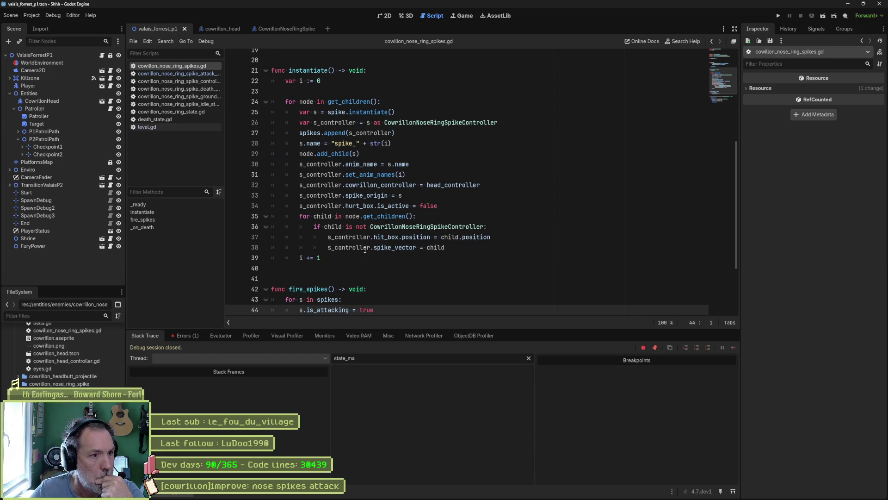
pyautogui.doubleClick(327, 300)
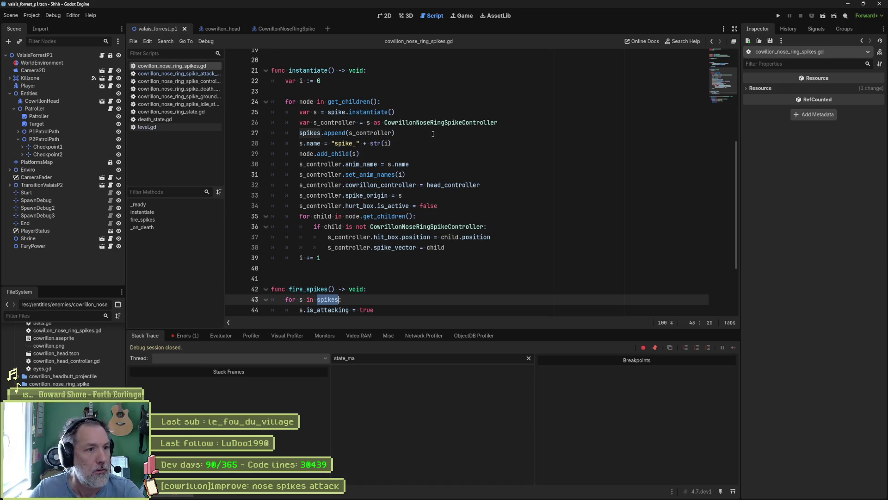
pyautogui.click(433, 134)
# Add spikes.clear() on a new line after var i := 0, save the script, and run it.
pyautogui.click(381, 84)
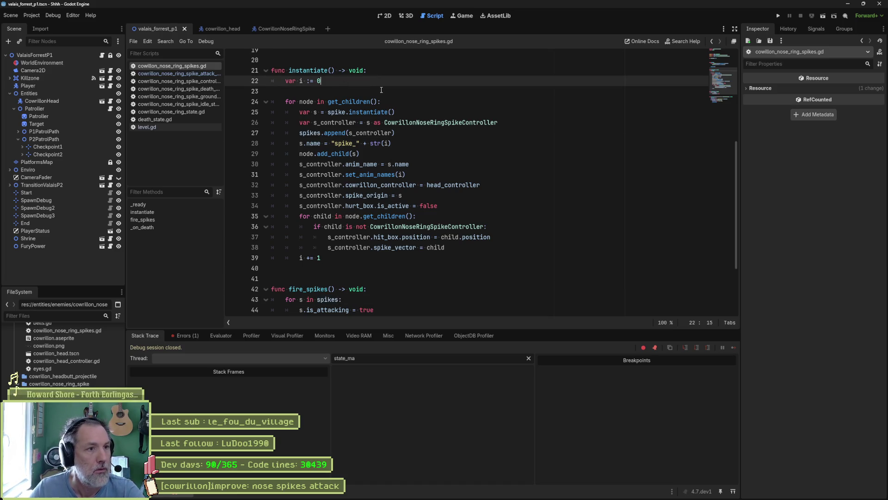
pyautogui.press('Return')
pyautogui.write('spikes.cl')
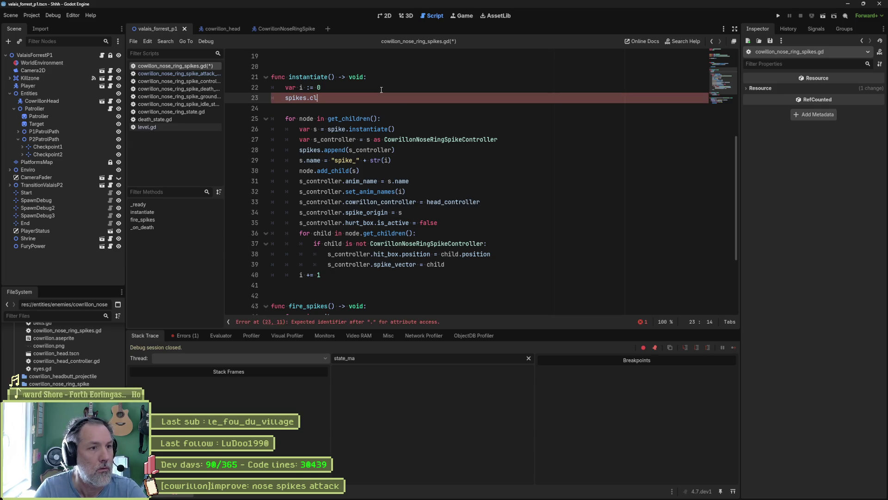
pyautogui.press('Return')
pyautogui.hotkey('ctrl', 's')
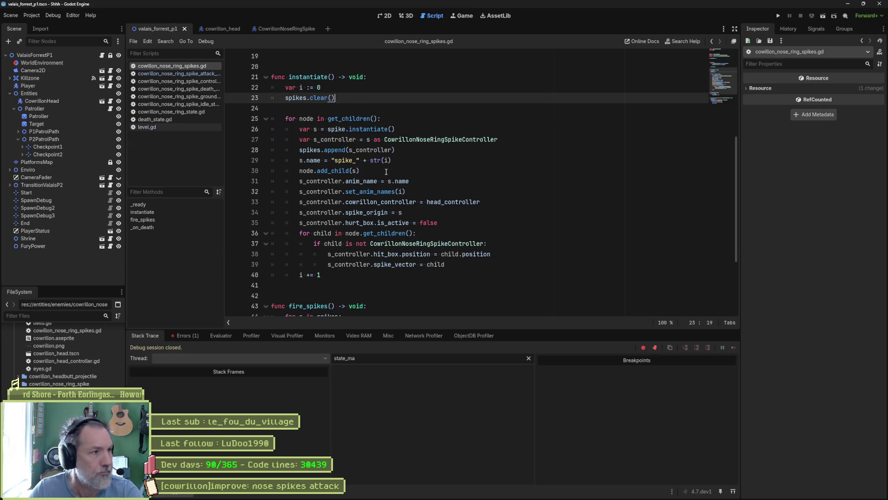
pyautogui.press('F6')
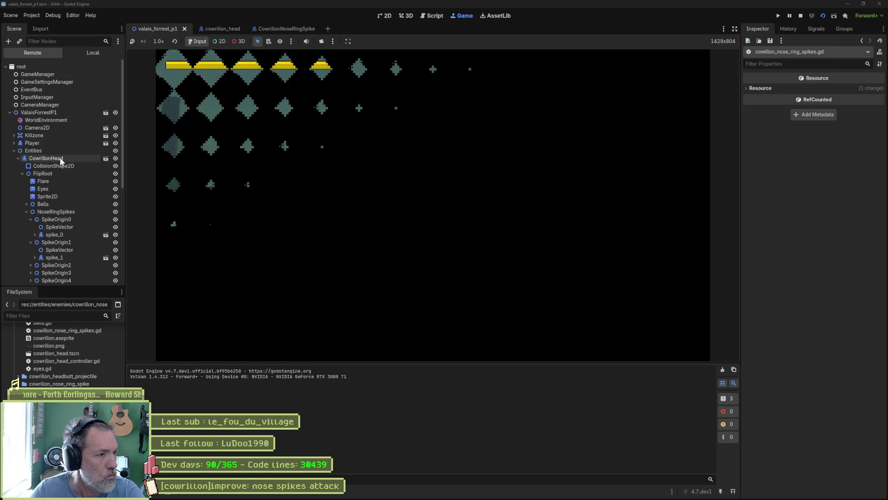
# Fire Nose Ring Attack on CowrillonHead from the live Inspector, then stop the game.
pyautogui.click(59, 157)
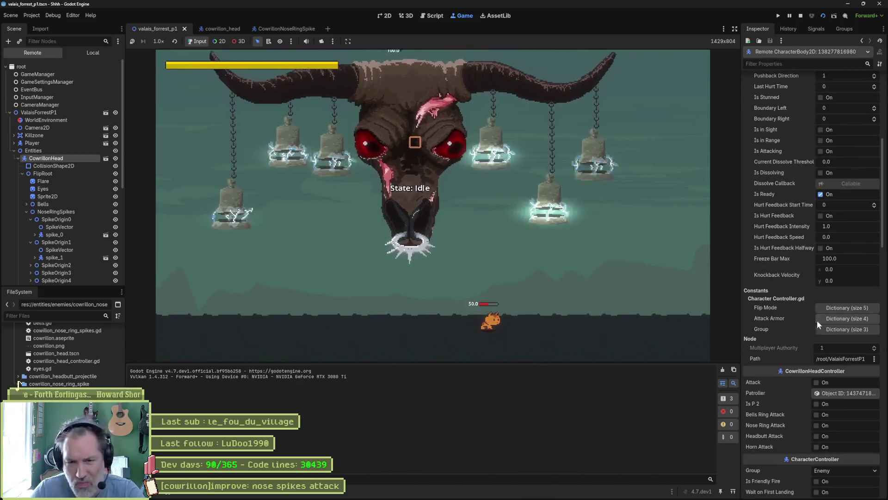
pyautogui.click(829, 423)
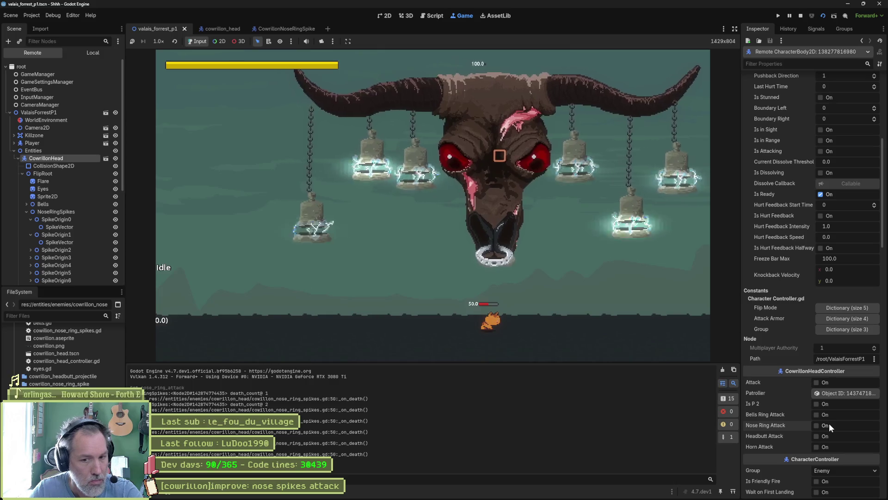
pyautogui.press('F8')
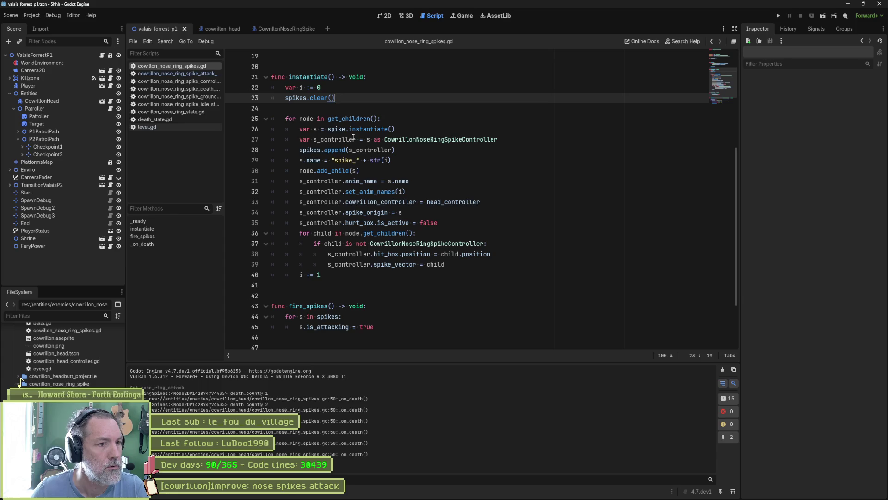
# Review the spikes usage on line 23 and the top of the script, then relaunch the game.
pyautogui.doubleClick(287, 98)
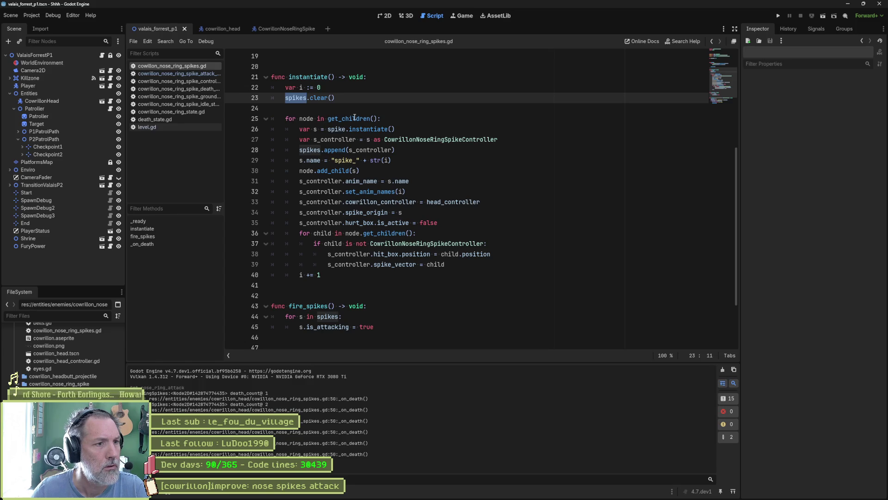
pyautogui.moveTo(355, 118)
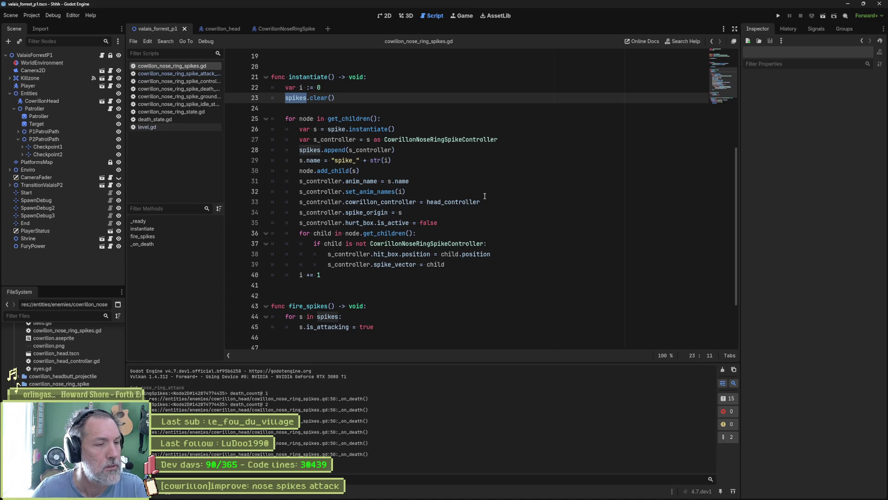
pyautogui.scroll(6, 485, 196)
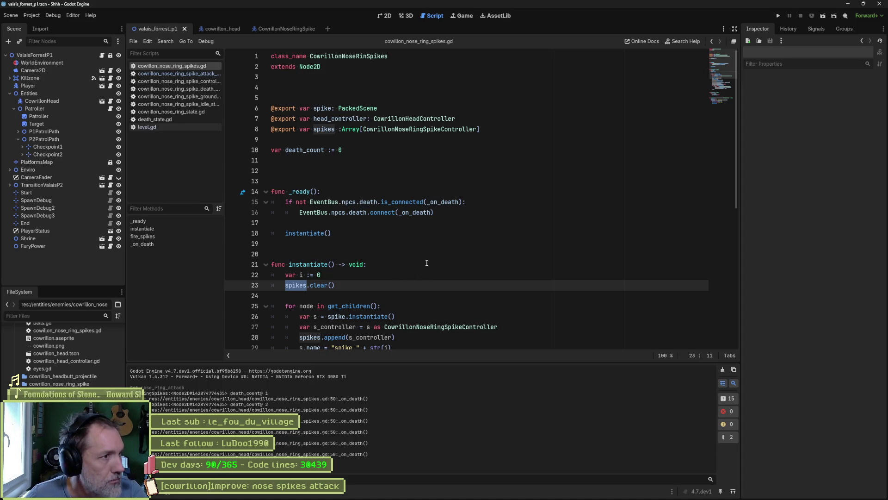
pyautogui.press('F6')
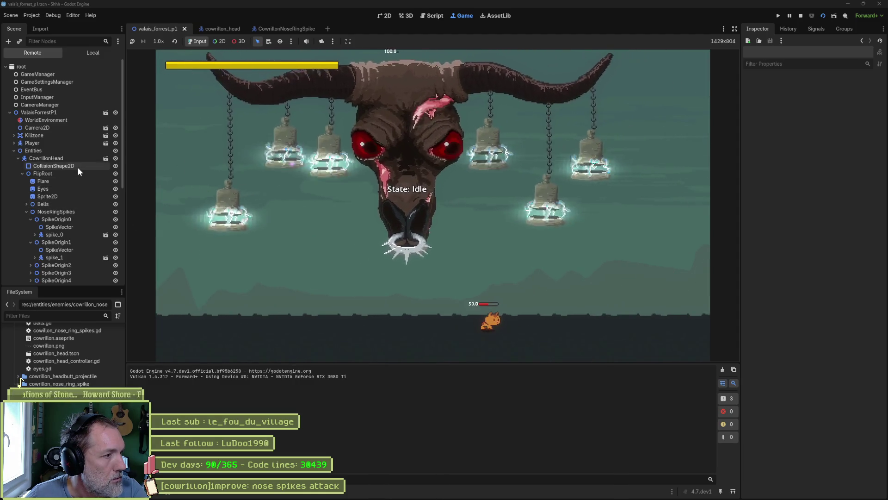
# Fire the nose ring attack, confirm NoseRingSpikes' Spikes array holds 7 spikes, fire again, then stop.
pyautogui.click(70, 158)
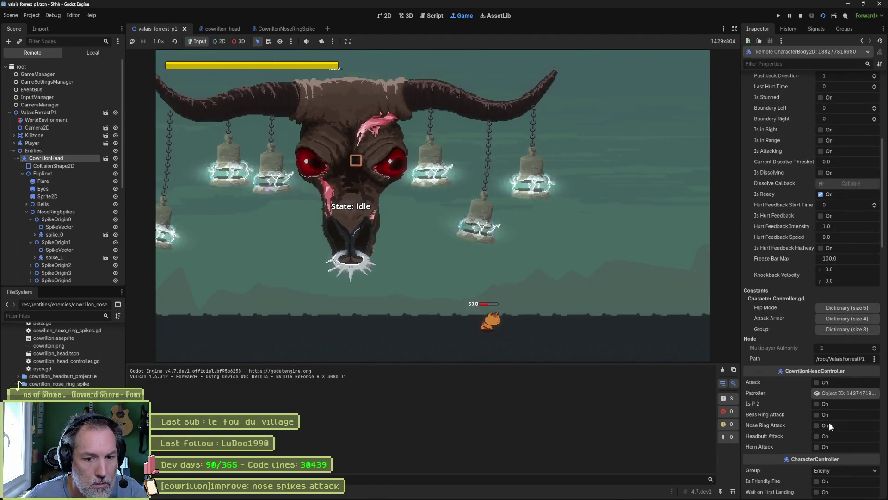
pyautogui.click(828, 424)
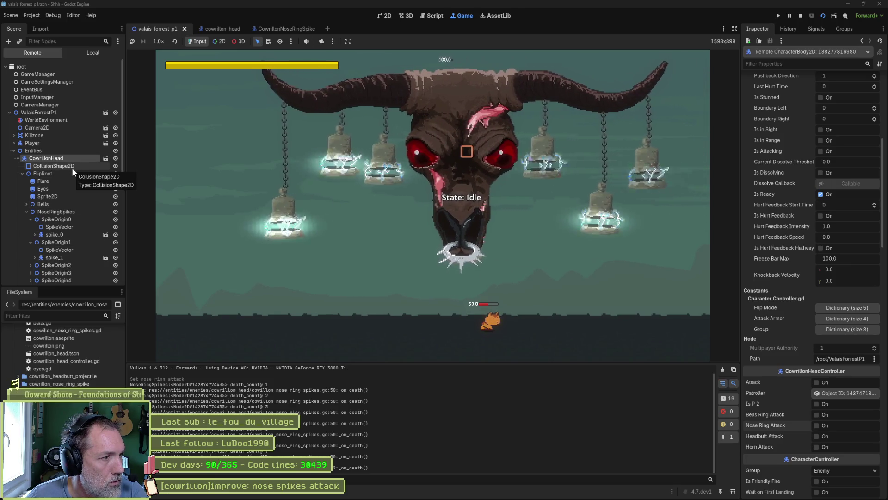
pyautogui.click(66, 210)
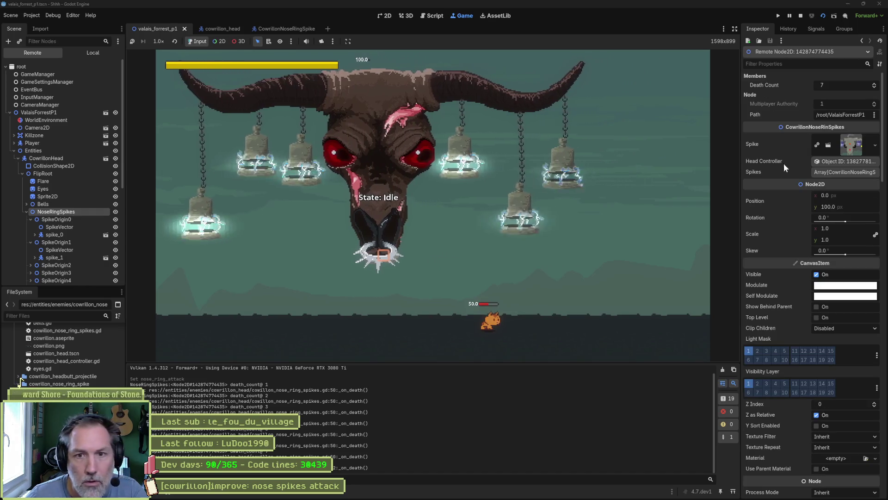
pyautogui.click(845, 172)
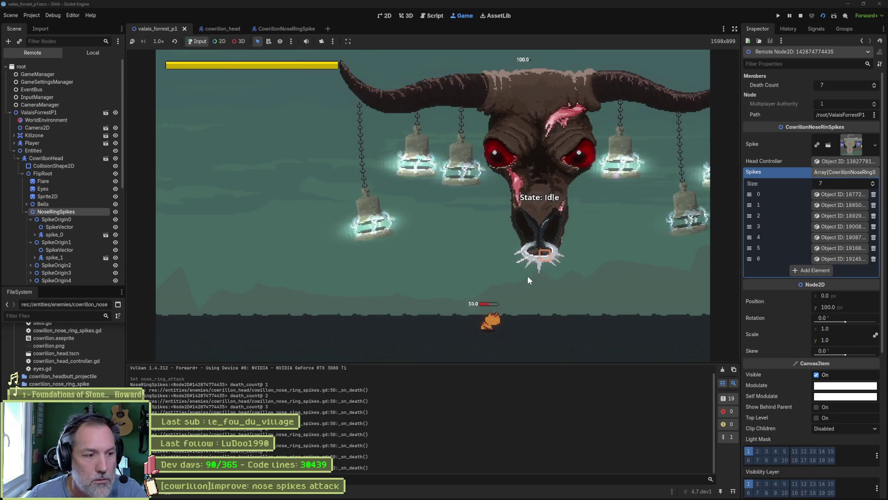
pyautogui.click(46, 158)
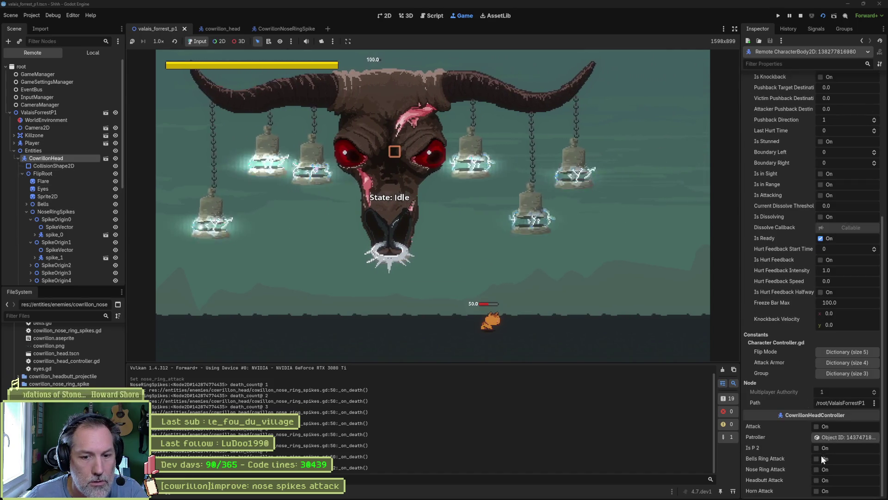
pyautogui.click(822, 468)
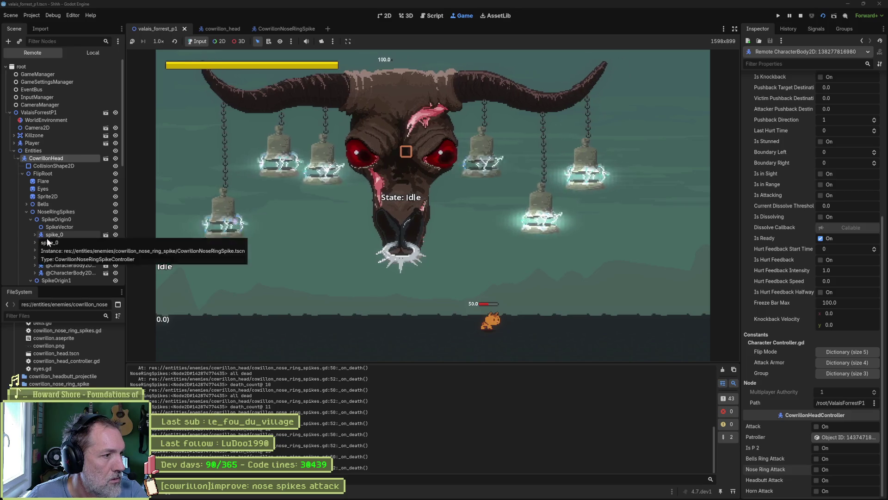
pyautogui.press('F8')
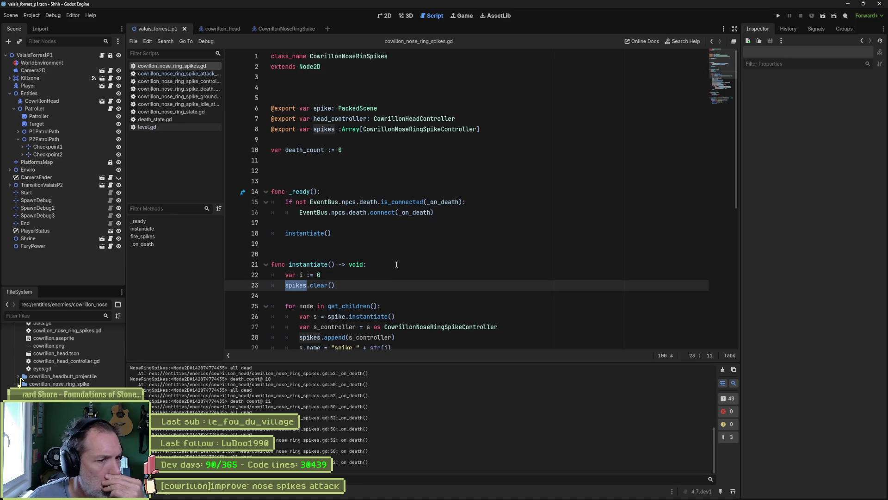
# Delete the death_count debug print line after death_count += 1 and save the script.
pyautogui.scroll(-1, 391, 254)
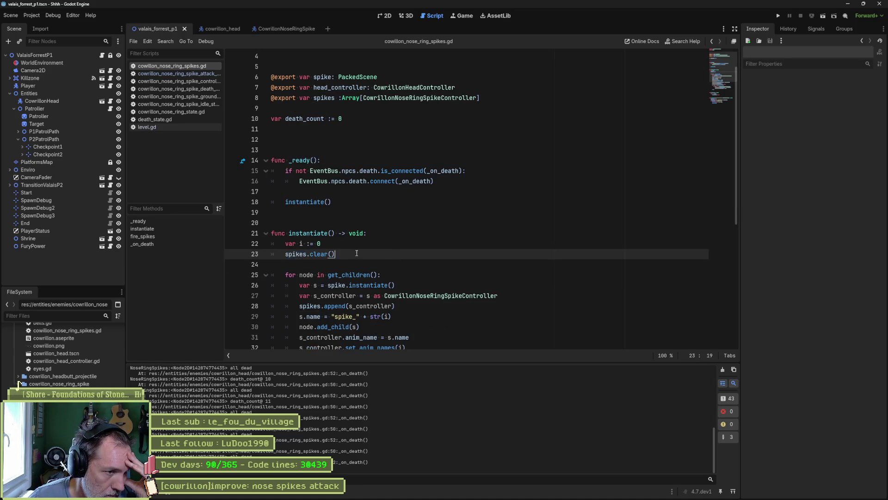
pyautogui.moveTo(356, 253); pyautogui.dragTo(362, 242)
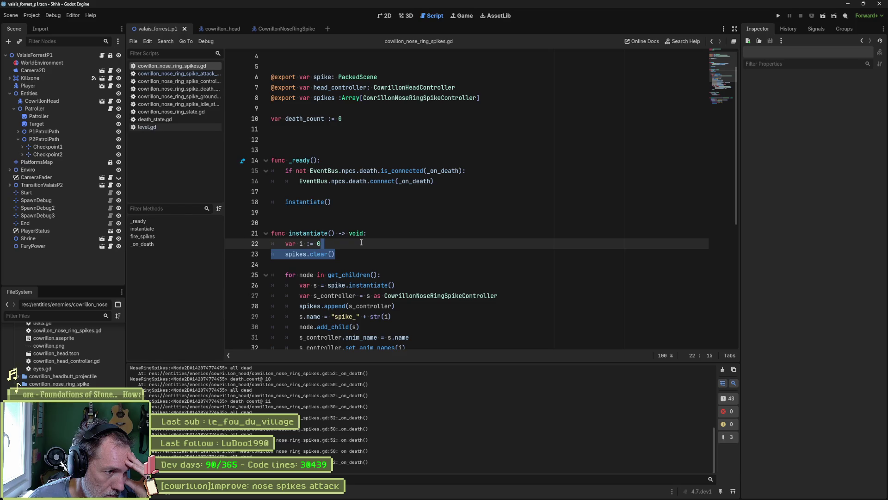
pyautogui.scroll(-3, 361, 242)
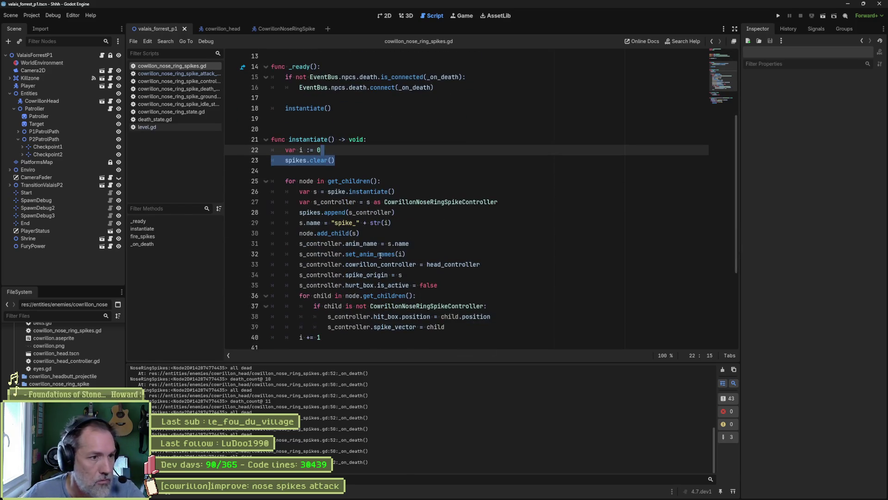
pyautogui.scroll(-4, 383, 257)
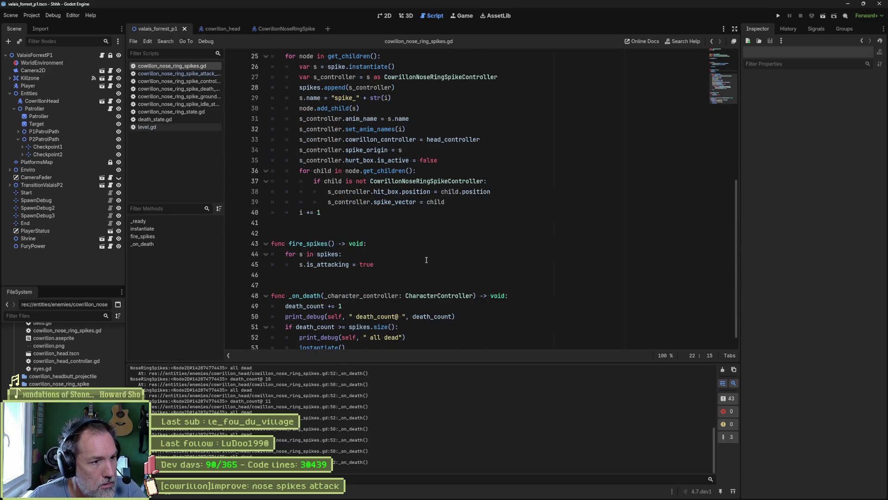
pyautogui.scroll(-1, 426, 260)
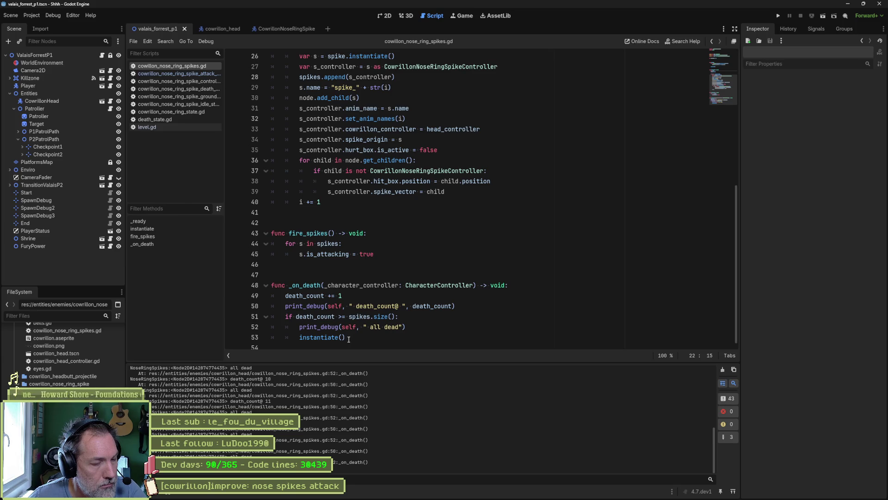
pyautogui.tripleClick(326, 308)
pyautogui.press('BackSpace')
pyautogui.press('BackSpace')
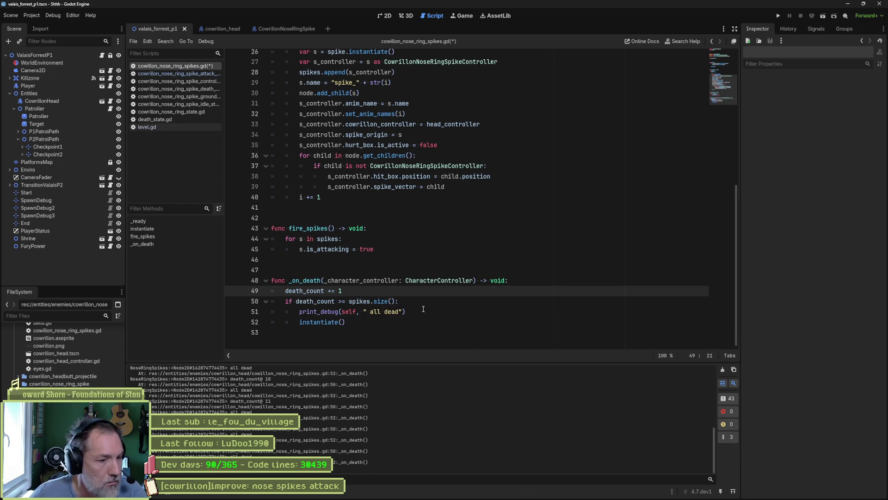
pyautogui.press('Return')
pyautogui.hotkey('ctrl', 's')
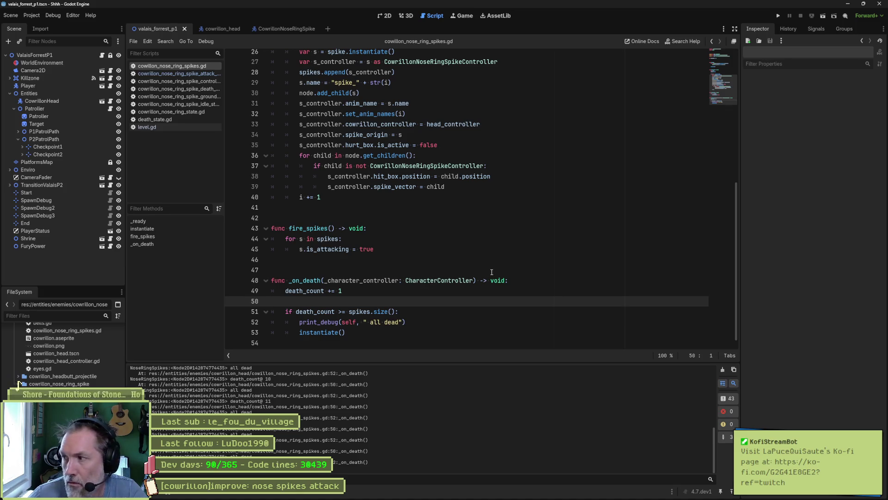
# Add a death_count = 0 reset below var i := 0, save, and run the current scene.
pyautogui.scroll(4, 468, 248)
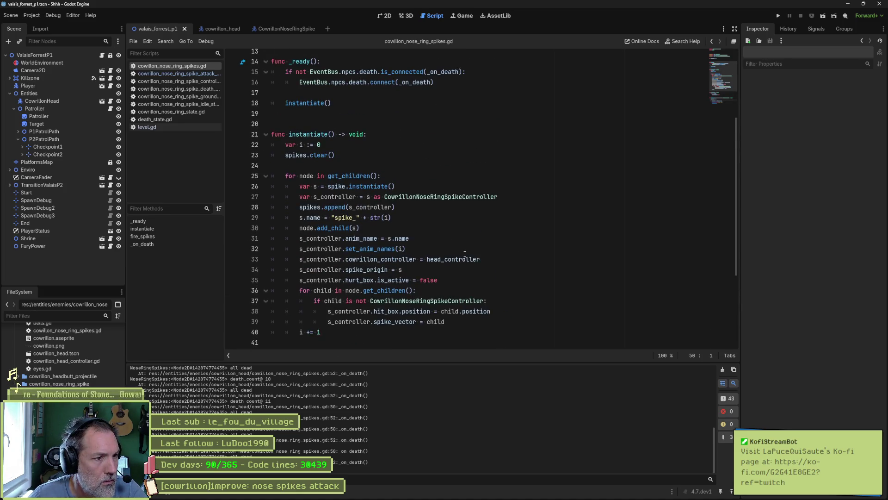
pyautogui.doubleClick(301, 145)
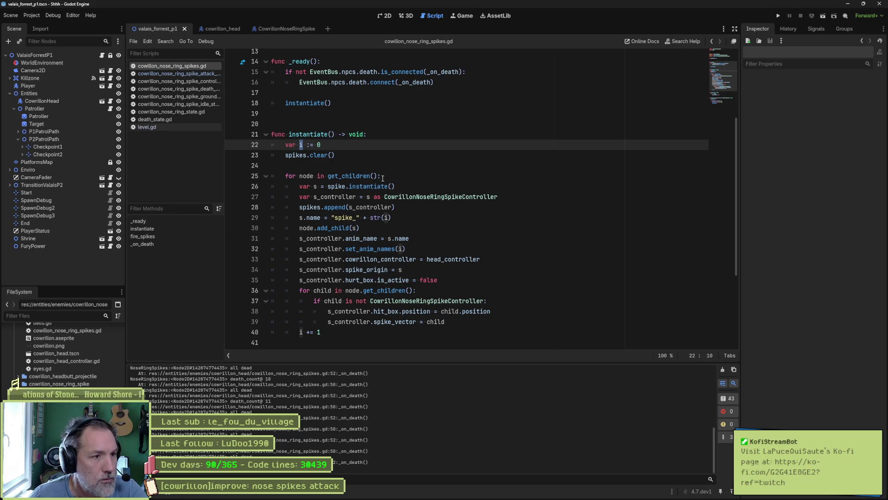
pyautogui.scroll(-4, 381, 270)
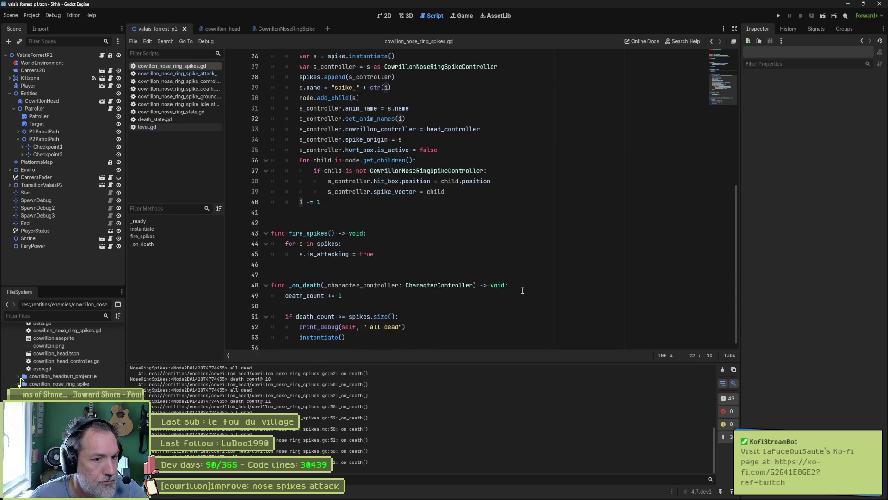
pyautogui.scroll(7, 403, 185)
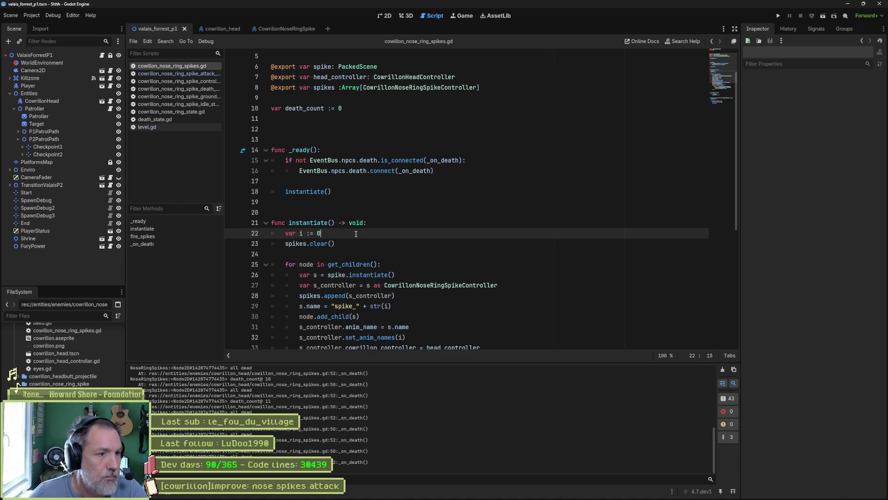
pyautogui.press('Return')
pyautogui.write('cea')
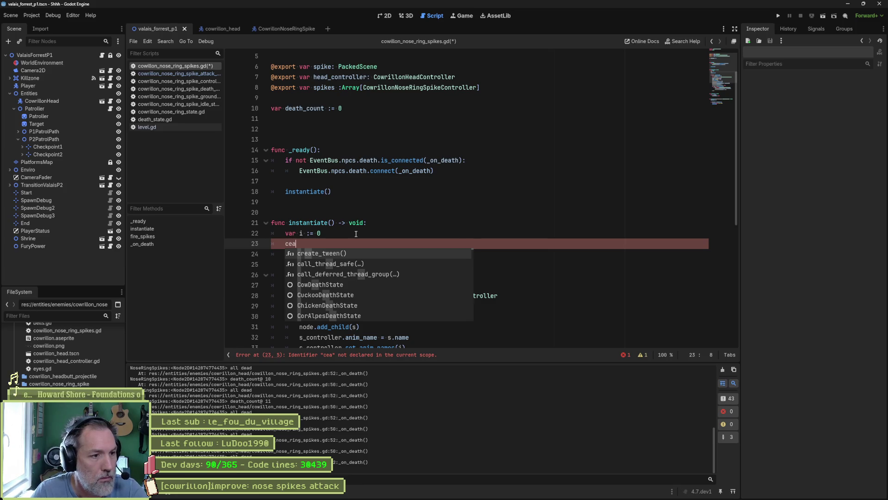
pyautogui.press('BackSpace')
pyautogui.press('BackSpace')
pyautogui.press('BackSpace')
pyautogui.write('dea')
pyautogui.press('Return')
pyautogui.hotkey('ctrl', 's')
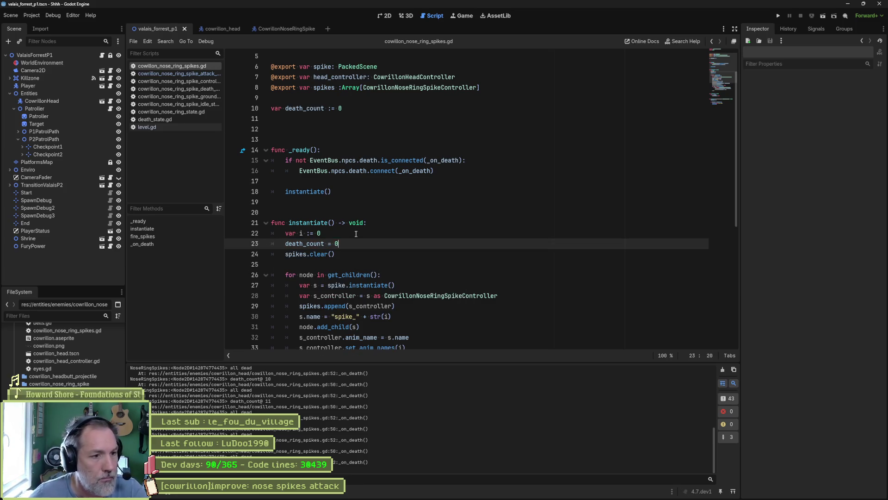
pyautogui.press('F6')
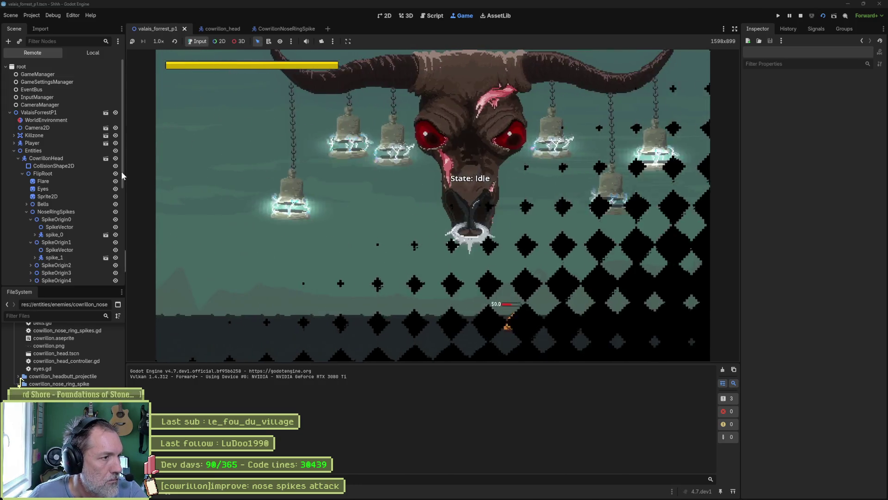
# Tick CowrillonHead's Nose Ring Attack in the running scene, then stop and rerun the scene.
pyautogui.click(66, 158)
pyautogui.scroll(-10, 786, 324)
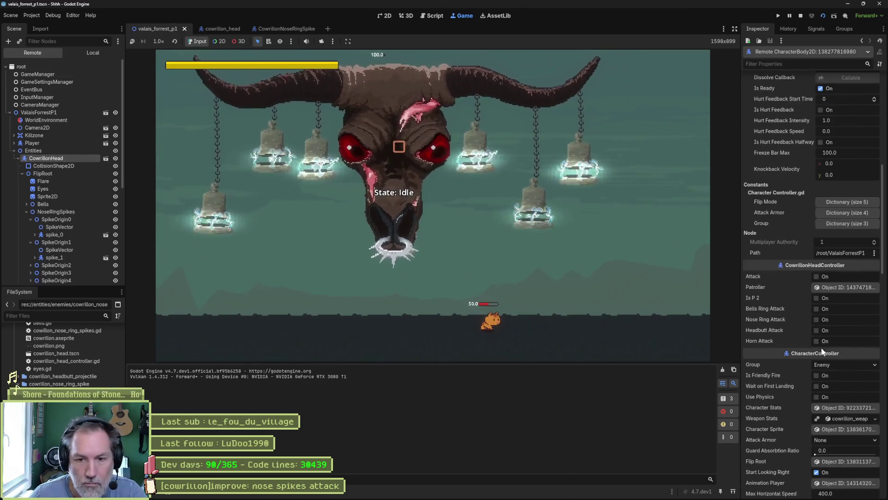
pyautogui.click(818, 320)
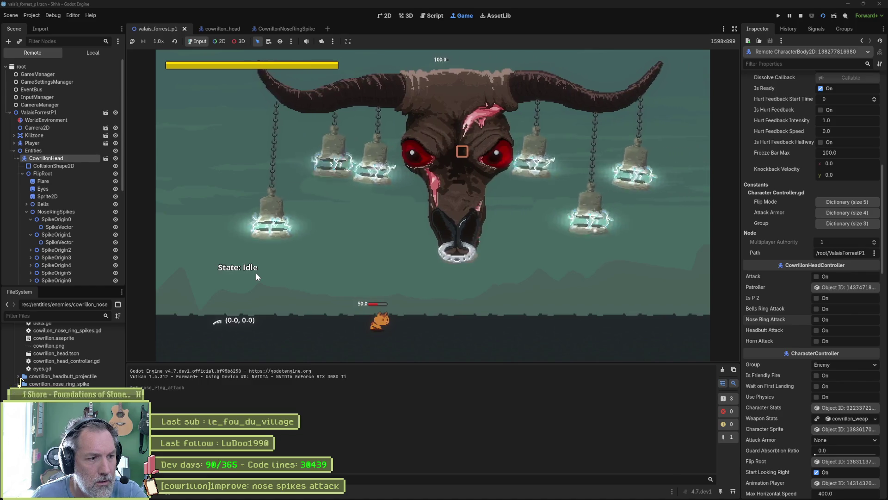
pyautogui.press('F8')
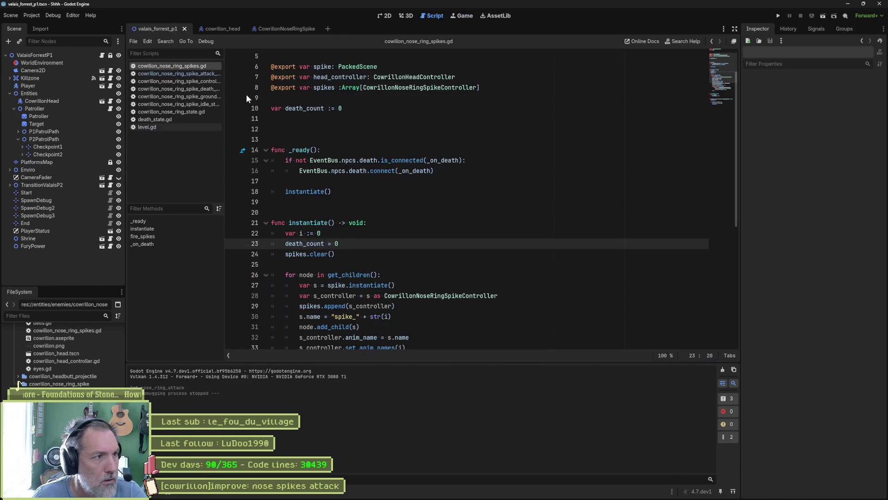
pyautogui.press('F6')
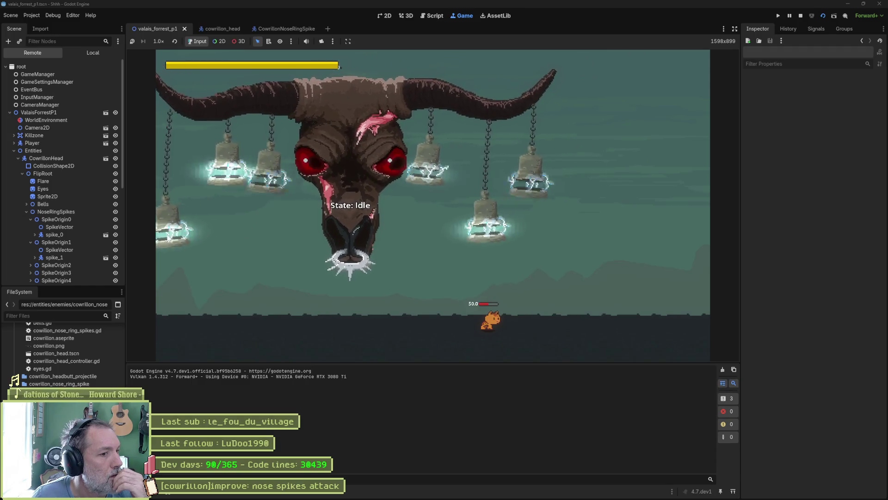
# Inspect spike_0, spike_6, spike_5 and spike_5's Sprite2D in the Remote scene tree.
pyautogui.click(43, 234)
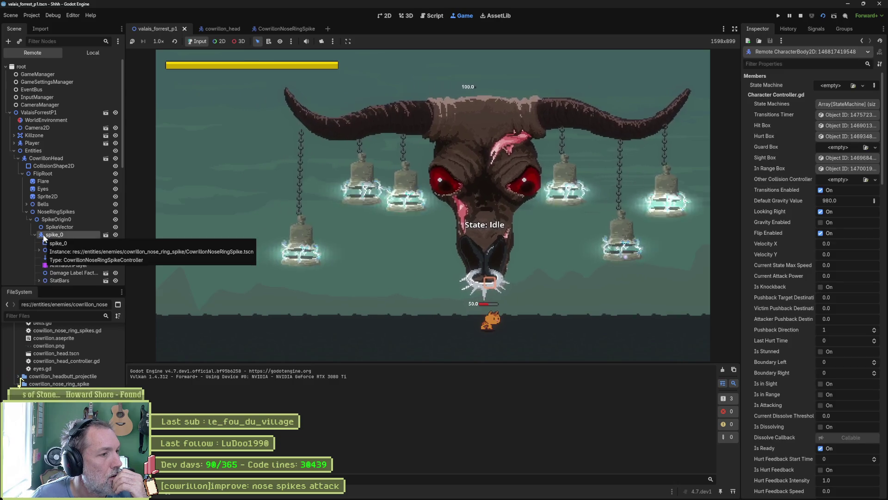
pyautogui.scroll(-6, 67, 213)
pyautogui.click(69, 235)
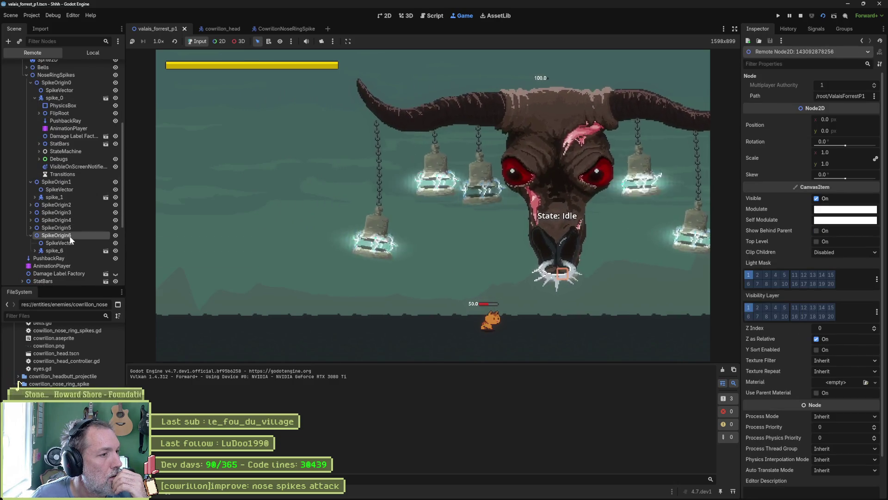
pyautogui.click(68, 250)
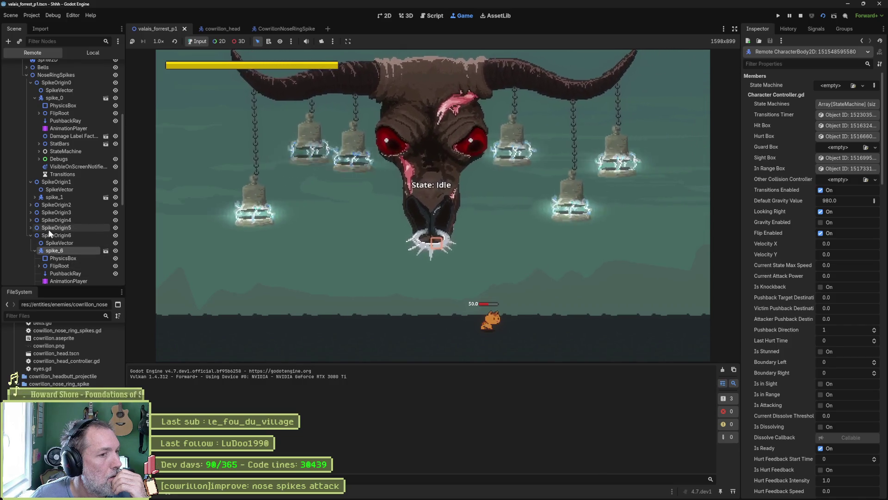
pyautogui.click(49, 228)
pyautogui.click(53, 243)
pyautogui.click(35, 243)
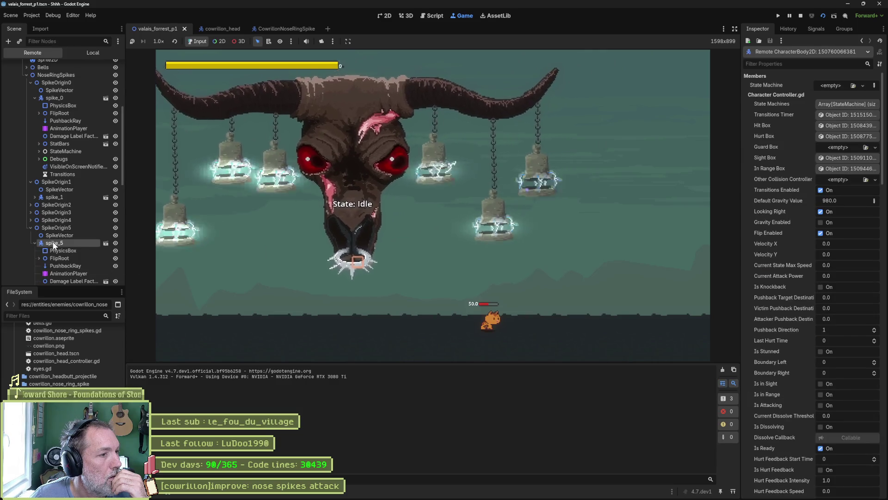
pyautogui.click(39, 258)
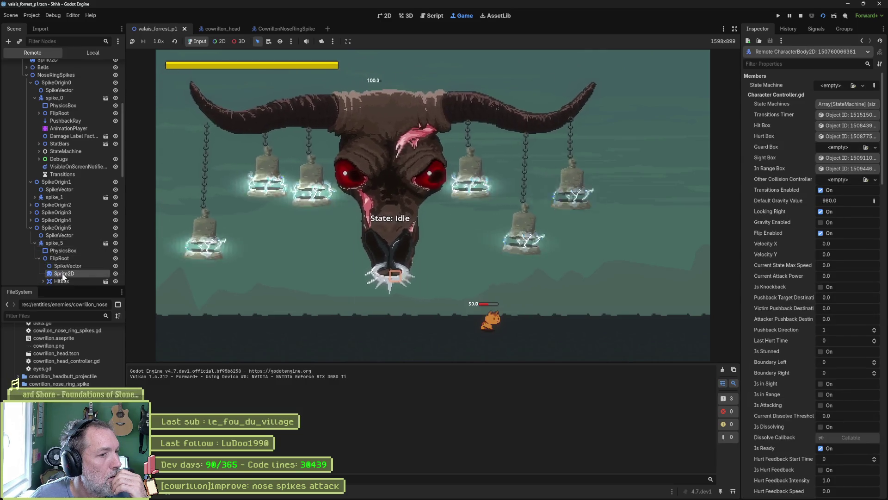
pyautogui.click(62, 273)
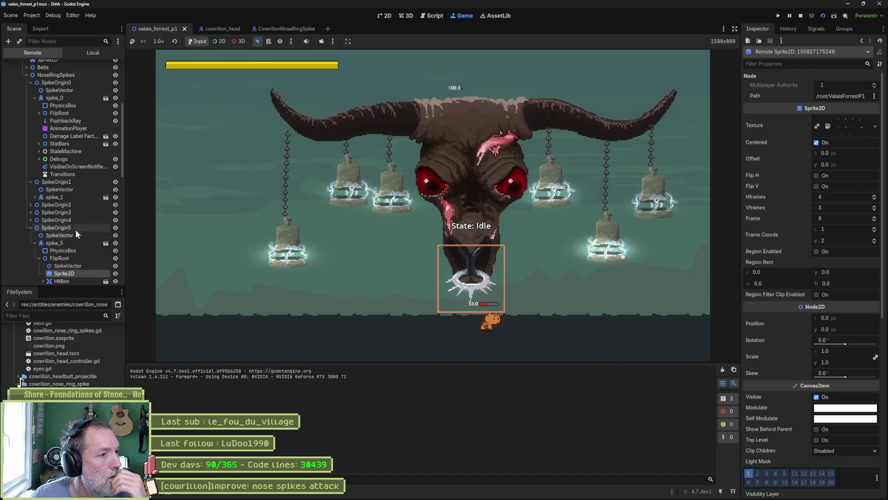
pyautogui.click(30, 228)
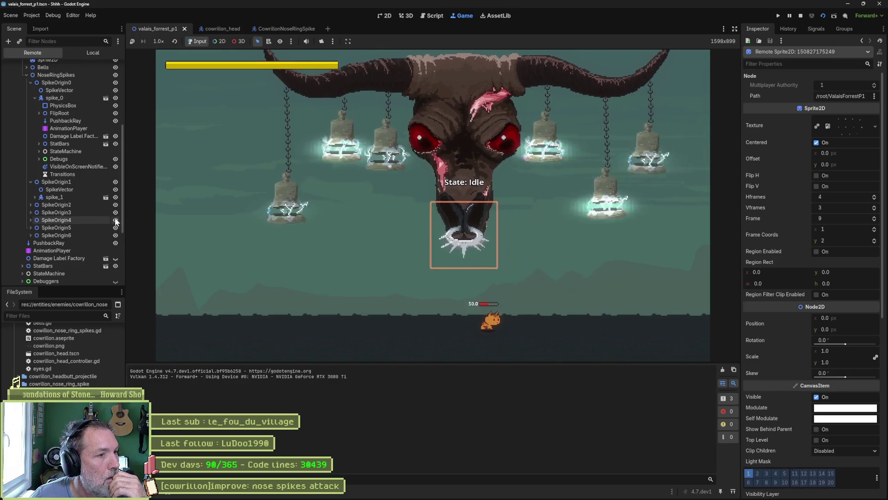
# Inspect the NoseRingSpikes node and list its SpikeOrigin0–6 children.
pyautogui.scroll(5, 99, 199)
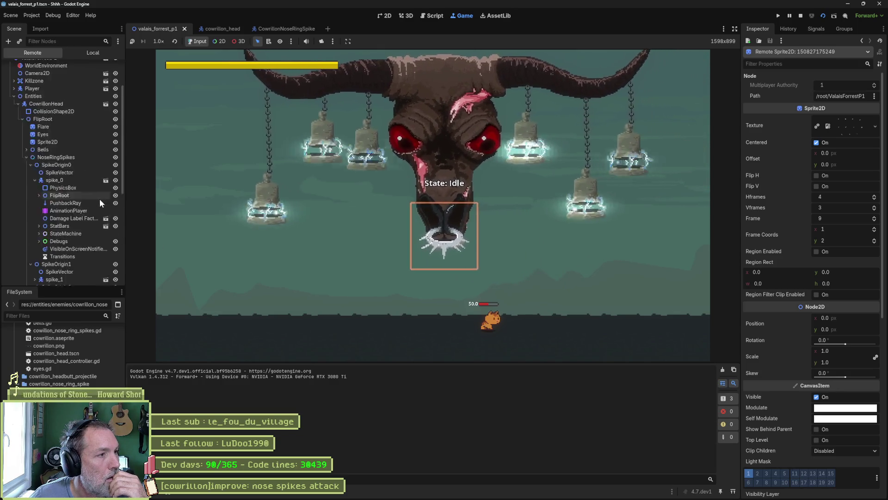
pyautogui.click(26, 184)
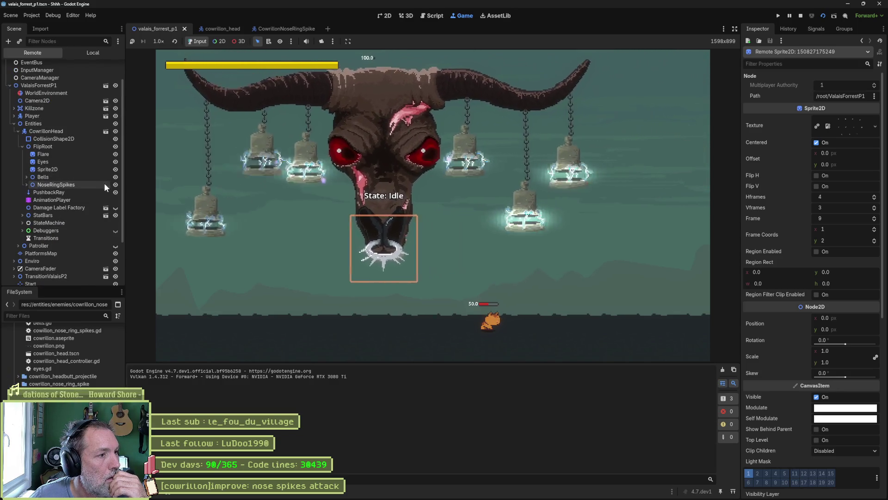
pyautogui.click(76, 184)
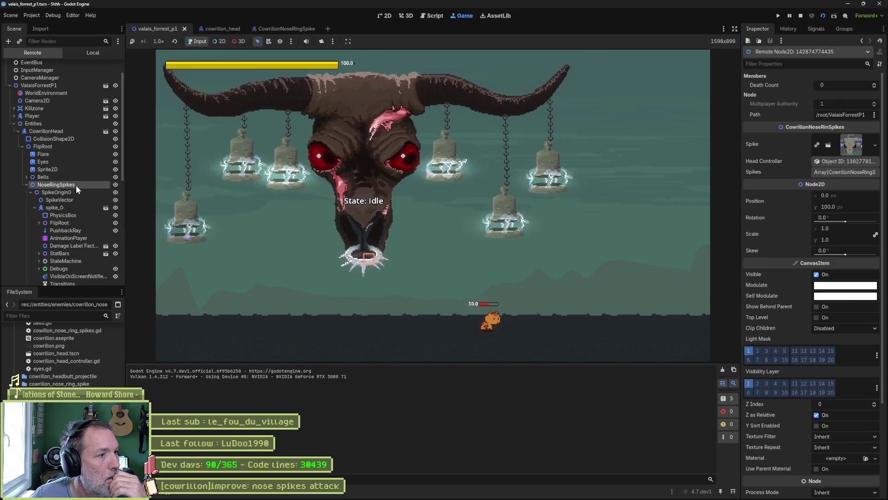
pyautogui.click(26, 185)
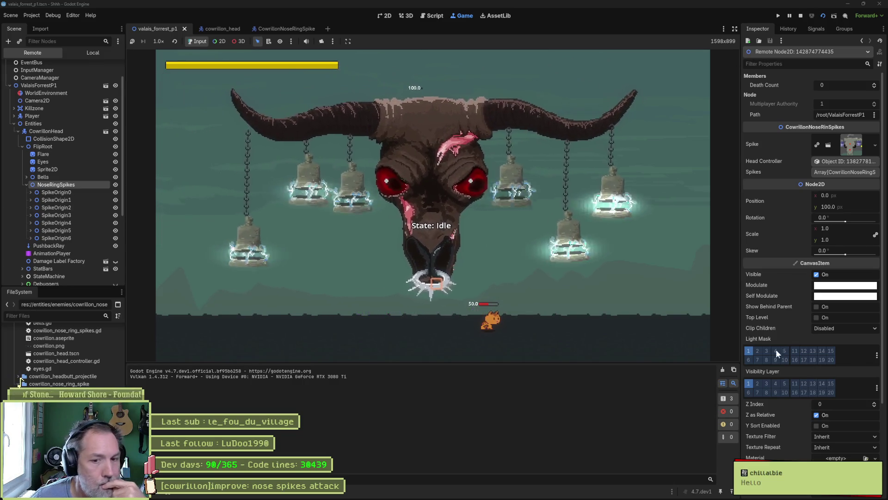
# Select CowrillonHead and tick Nose Ring Attack to fire the spikes again.
pyautogui.scroll(-4, 796, 368)
pyautogui.click(55, 132)
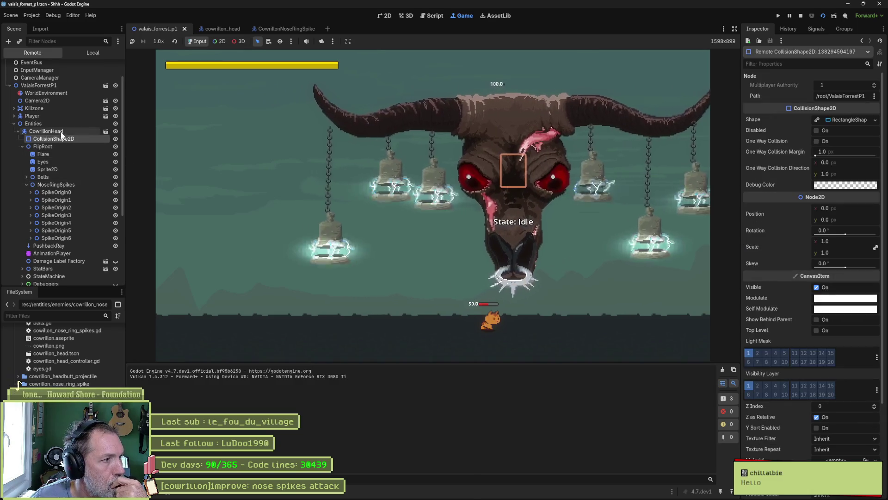
pyautogui.scroll(-3, 782, 283)
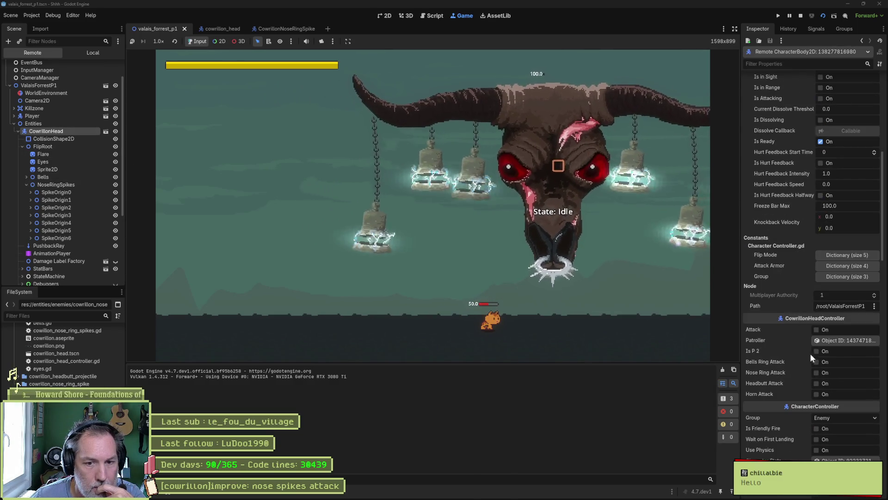
pyautogui.click(826, 373)
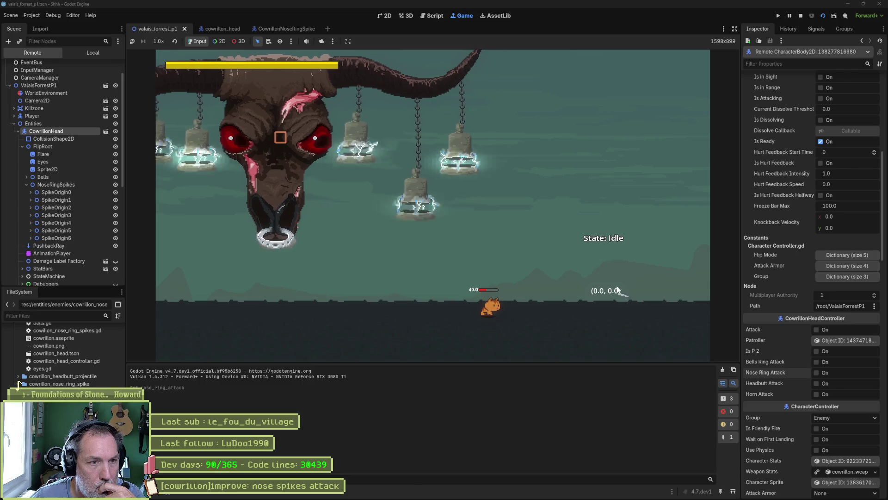
# Stop the game, then open the CowrillonNoseRingSpike scene and select VisibleOnScreenNotifier2D.
pyautogui.click(801, 16)
pyautogui.click(33, 15)
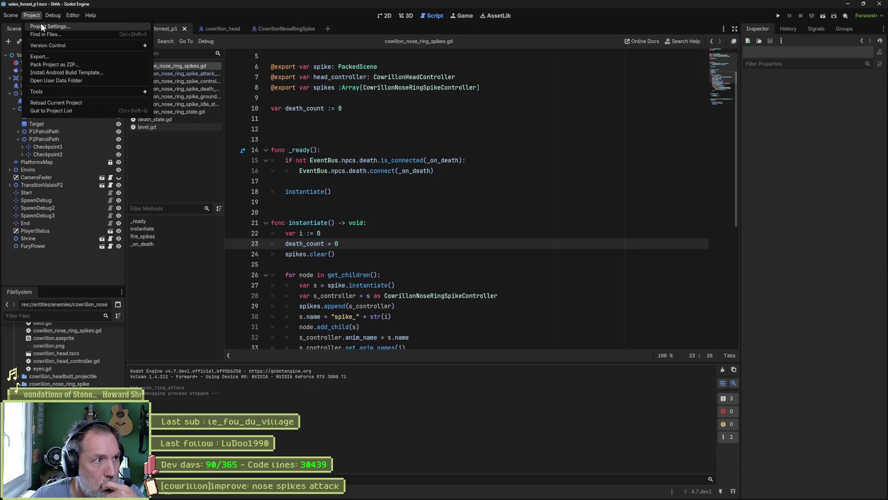
pyautogui.moveTo(54, 17)
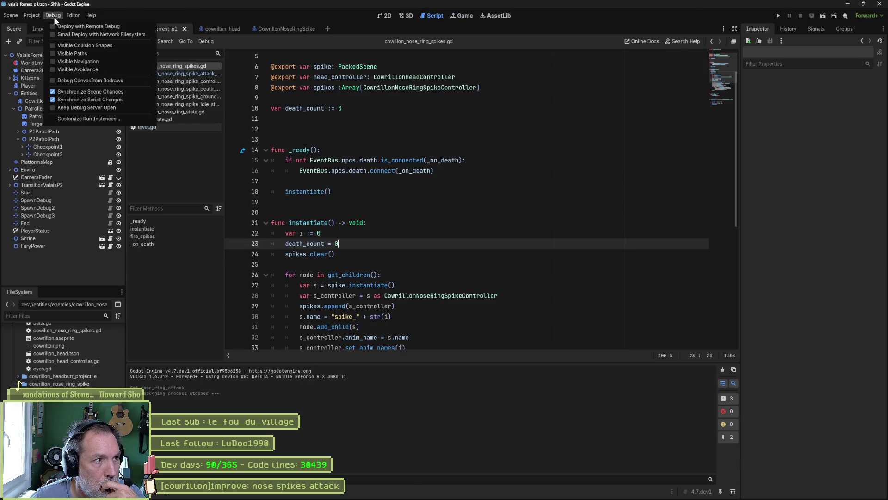
pyautogui.click(428, 146)
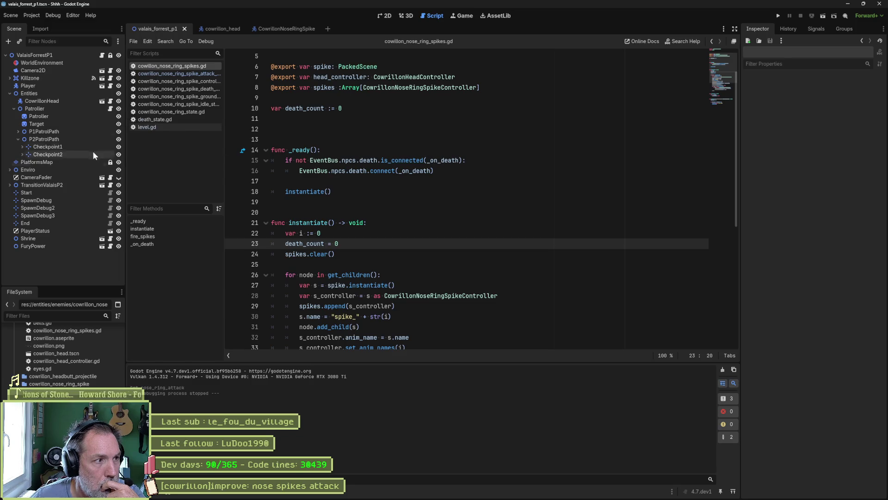
pyautogui.click(277, 29)
pyautogui.click(97, 215)
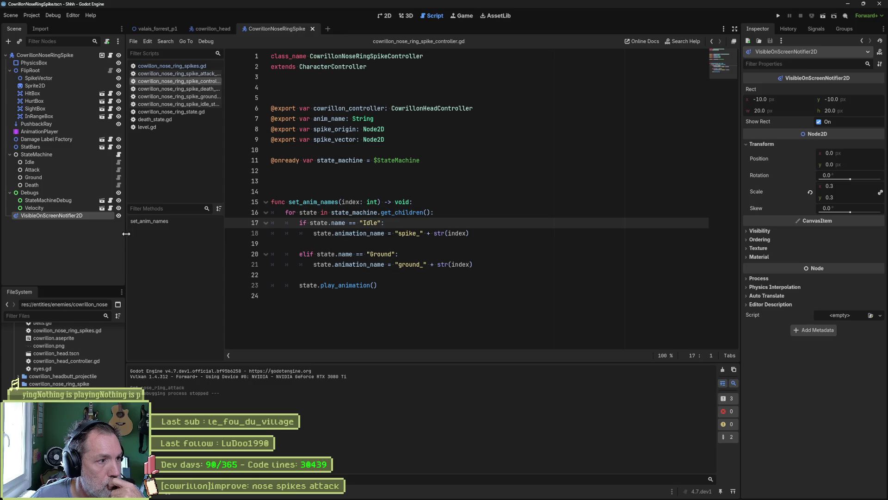